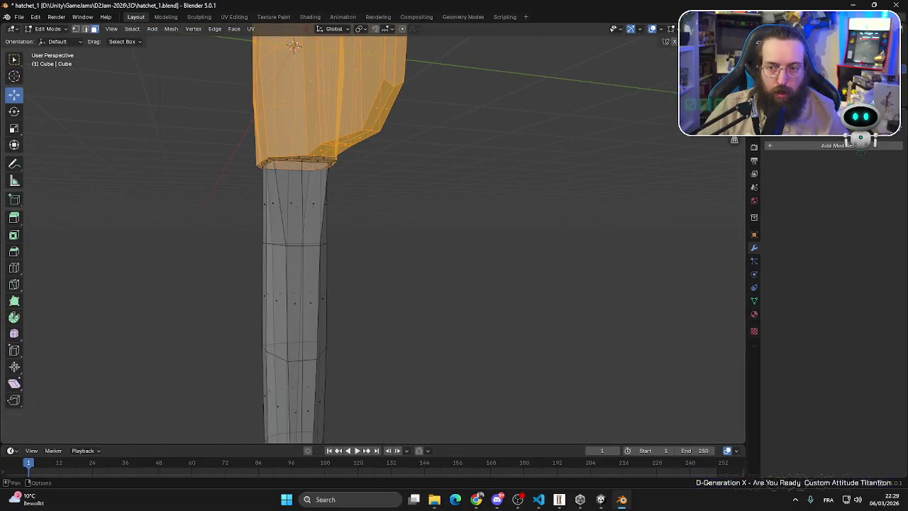
# - With X-ray off, select the face at the handle's top, clearing stray handle faces
pyautogui.hotkey('alt', 'z')
pyautogui.moveTo(385, 213)
pyautogui.mouseDown()
pyautogui.moveTo(385, 189)
pyautogui.moveTo(361, 148)
pyautogui.moveTo(302, 127)
pyautogui.moveTo(280, 80)
pyautogui.mouseUp()
pyautogui.press('c')
pyautogui.click(353, 133)
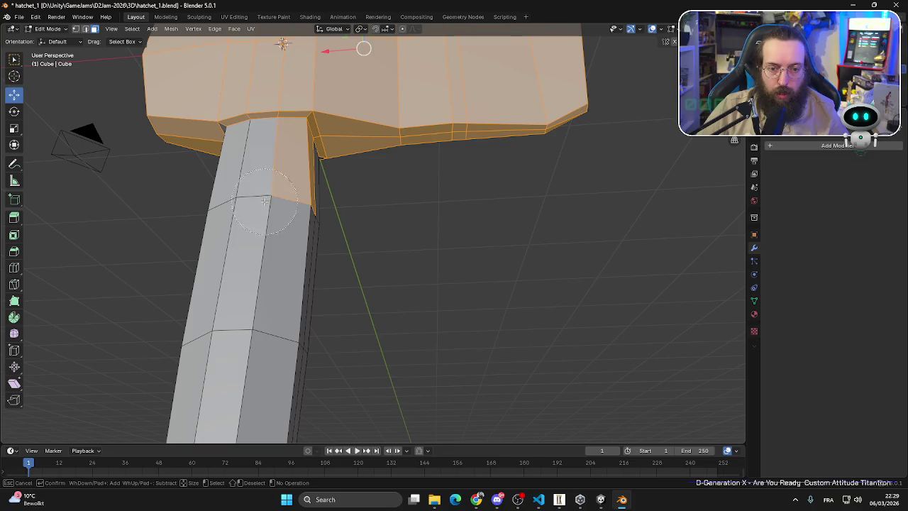
pyautogui.moveTo(281, 149)
pyautogui.mouseDown()
pyautogui.moveTo(294, 203)
pyautogui.moveTo(425, 214)
pyautogui.moveTo(470, 55)
pyautogui.mouseUp()
pyautogui.press('Escape')
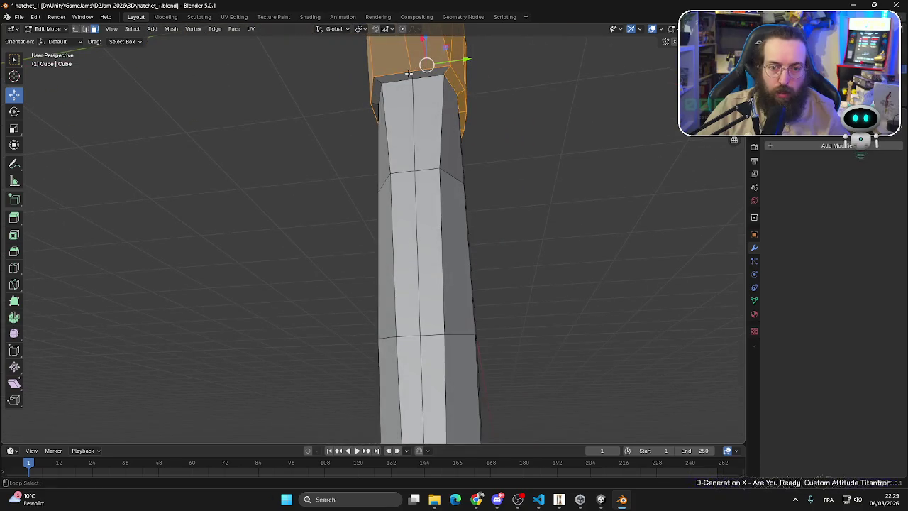
pyautogui.keyDown('alt'); pyautogui.keyDown('shift'); pyautogui.click(410, 75); pyautogui.keyUp('shift'); pyautogui.keyUp('alt')
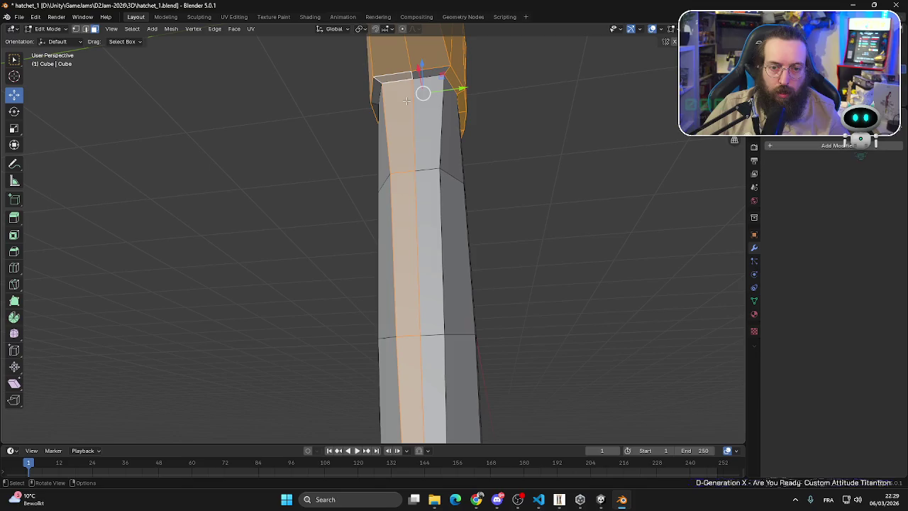
pyautogui.keyDown('alt'); pyautogui.keyDown('shift'); pyautogui.click(410, 77); pyautogui.keyUp('shift'); pyautogui.keyUp('alt')
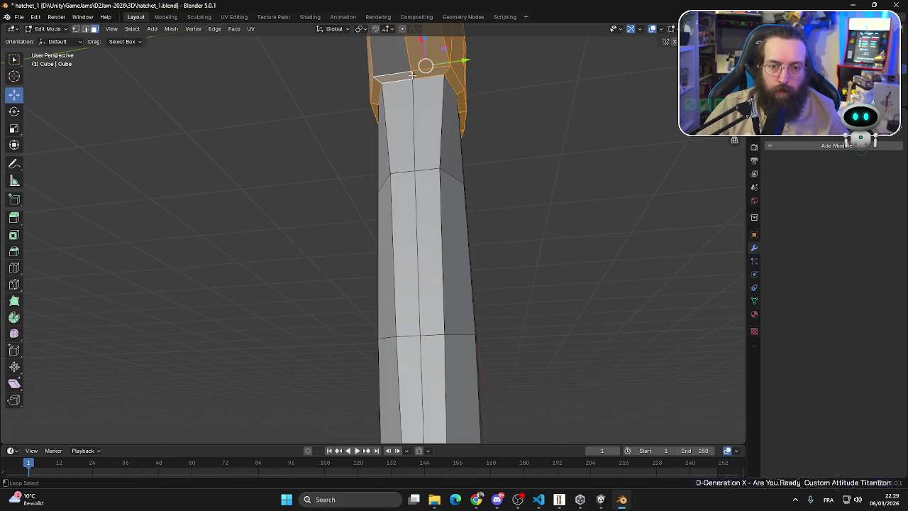
pyautogui.click(395, 55)
# - Grow the selection to the linked axe-head faces and add the underside face loop
pyautogui.hotkey('ctrl', 'l')
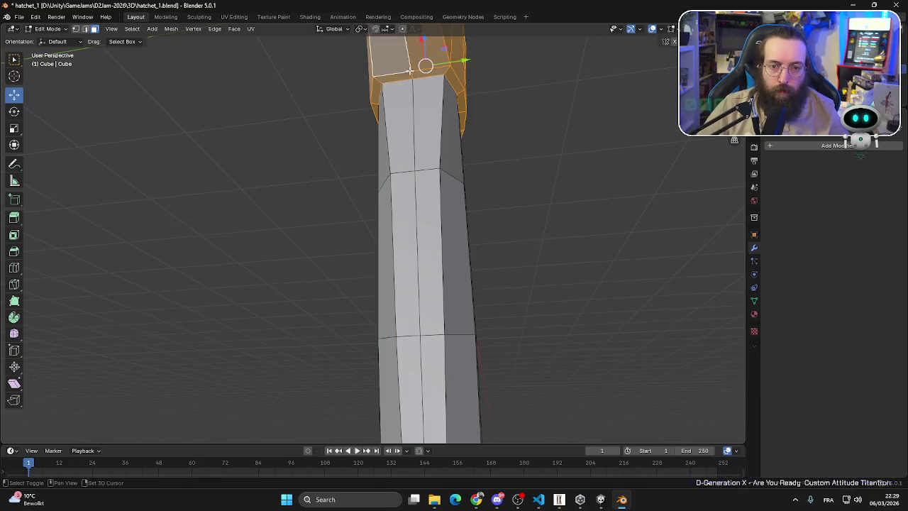
pyautogui.moveTo(434, 106)
pyautogui.mouseDown()
pyautogui.moveTo(565, 201)
pyautogui.moveTo(632, 180)
pyautogui.moveTo(620, 168)
pyautogui.mouseUp()
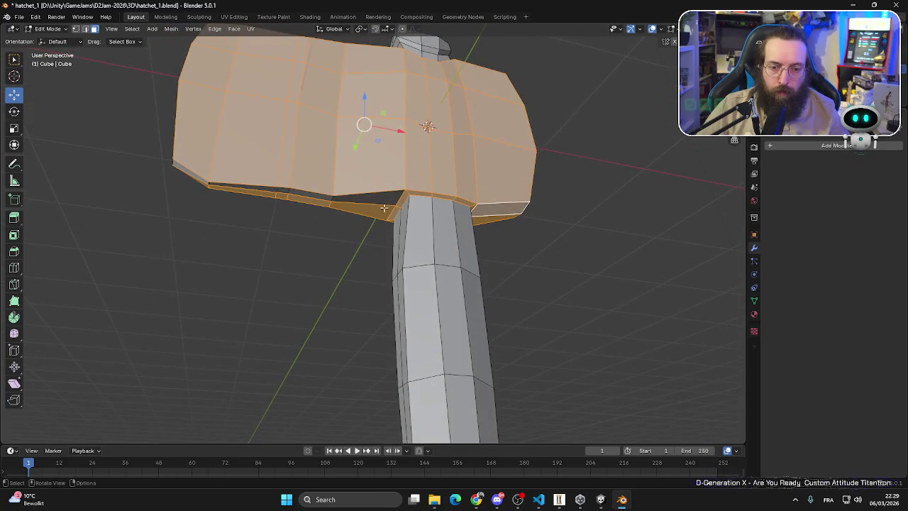
pyautogui.keyDown('alt'); pyautogui.keyDown('shift'); pyautogui.click(330, 199); pyautogui.keyUp('shift'); pyautogui.keyUp('alt')
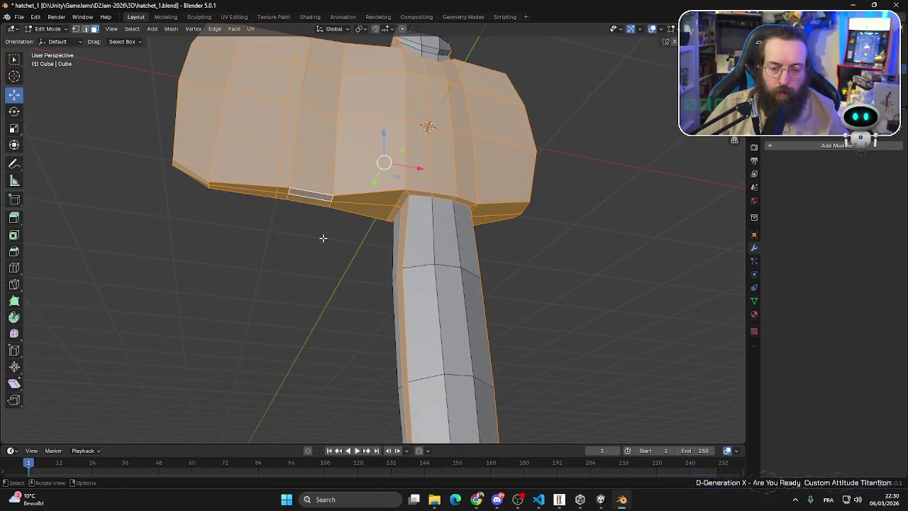
pyautogui.keyDown('alt'); pyautogui.keyDown('shift'); pyautogui.click(335, 211); pyautogui.keyUp('shift'); pyautogui.keyUp('alt')
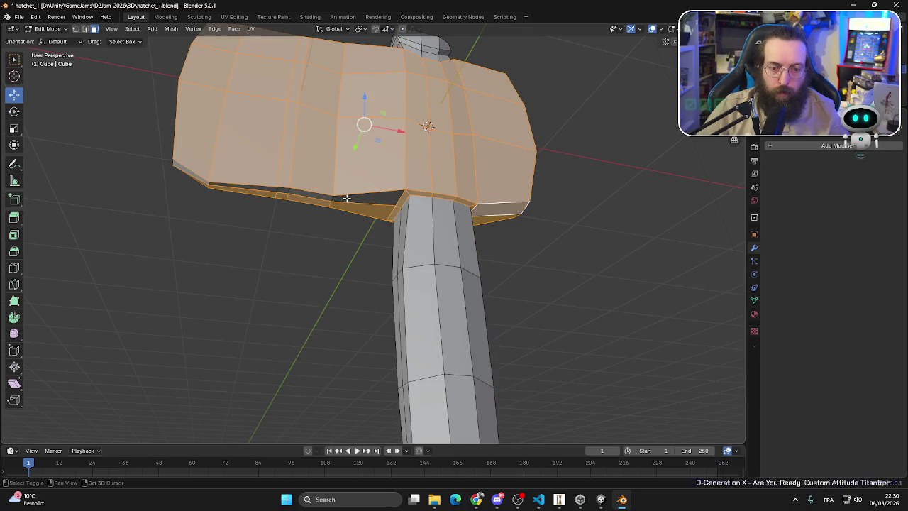
pyautogui.keyDown('shift'); pyautogui.click(287, 192); pyautogui.keyUp('shift')
# - Add the handle's middle face column, another face strip and the head's top strip
pyautogui.moveTo(198, 175); pyautogui.dragTo(341, 255)
pyautogui.keyDown('alt'); pyautogui.keyDown('shift'); pyautogui.click(305, 204); pyautogui.keyUp('shift'); pyautogui.keyUp('alt')
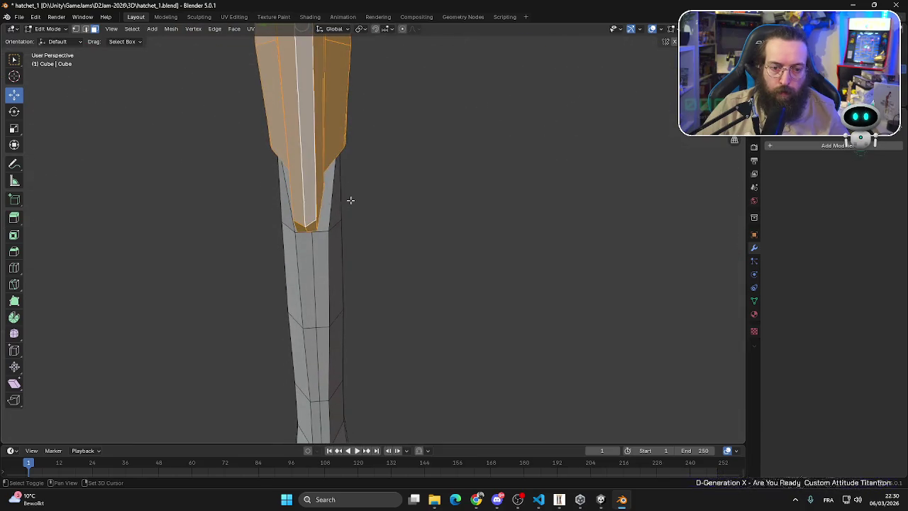
pyautogui.moveTo(350, 199)
pyautogui.mouseDown()
pyautogui.moveTo(388, 180)
pyautogui.moveTo(318, 186)
pyautogui.mouseUp()
pyautogui.keyDown('shift'); pyautogui.click(319, 211); pyautogui.keyUp('shift')
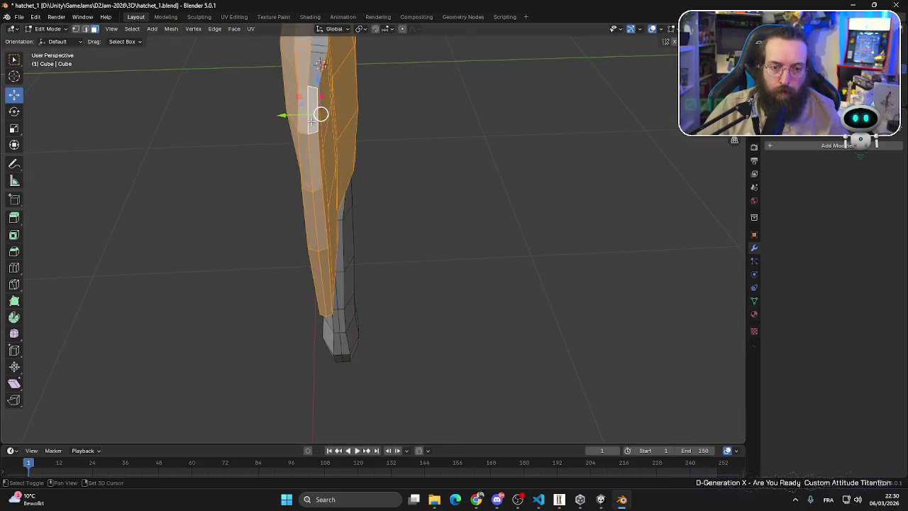
pyautogui.moveTo(316, 142)
pyautogui.mouseDown()
pyautogui.moveTo(362, 177)
pyautogui.moveTo(455, 129)
pyautogui.mouseUp()
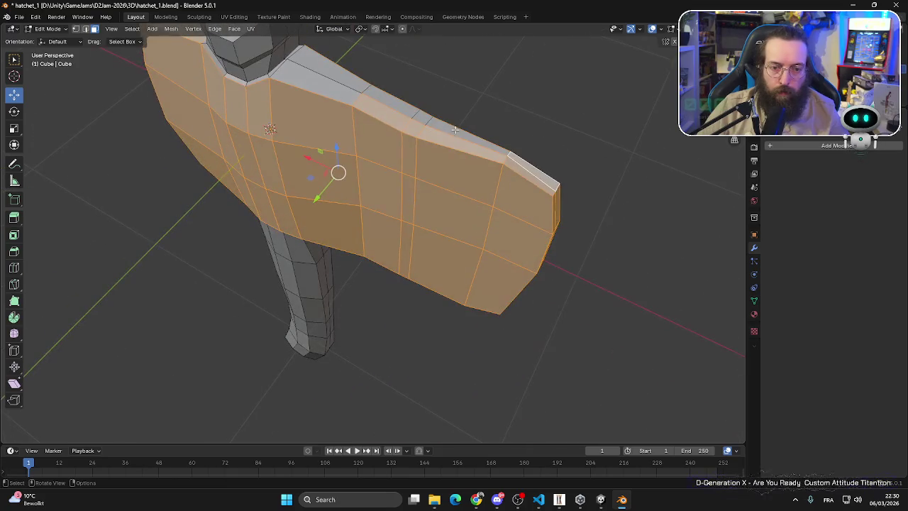
pyautogui.keyDown('alt'); pyautogui.keyDown('shift'); pyautogui.click(360, 106); pyautogui.keyUp('shift'); pyautogui.keyUp('alt')
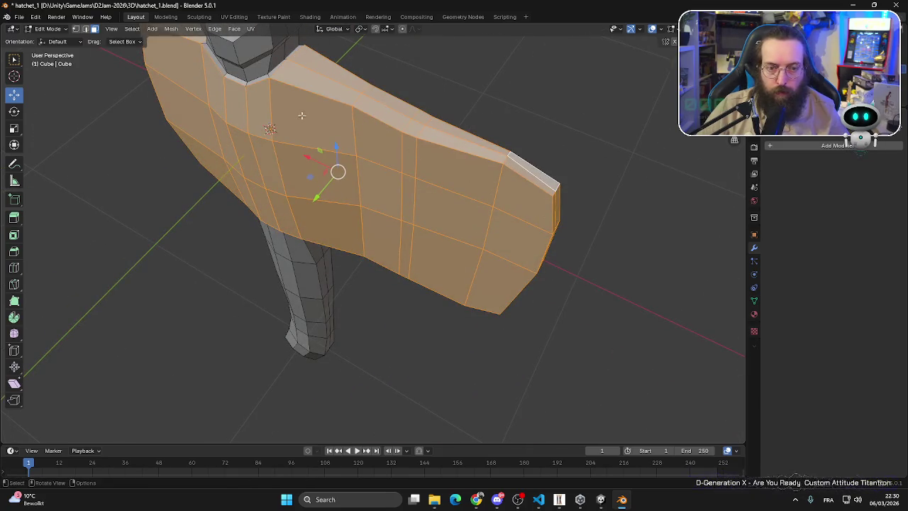
# - Add the column of faces running up from the head's bottom where it meets the handle
pyautogui.moveTo(301, 115); pyautogui.dragTo(362, 109)
pyautogui.moveTo(272, 132)
pyautogui.mouseDown()
pyautogui.moveTo(340, 147)
pyautogui.moveTo(417, 138)
pyautogui.mouseUp()
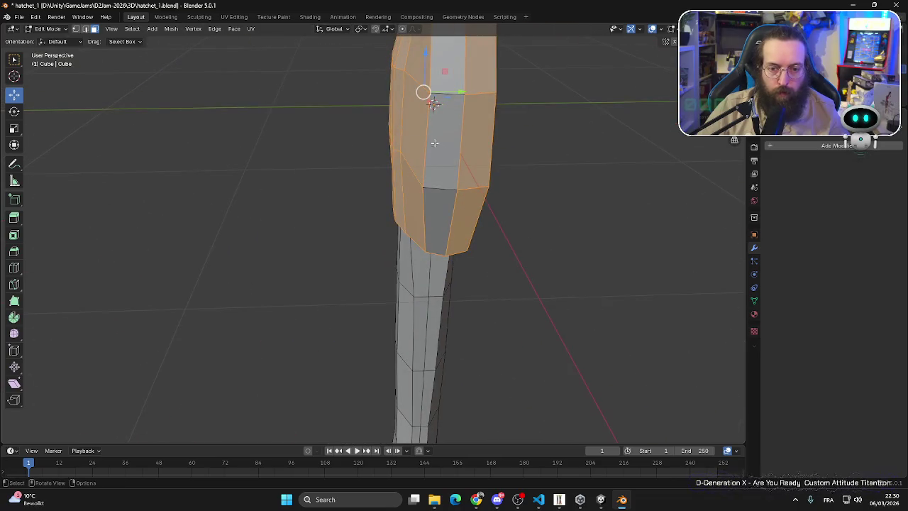
pyautogui.keyDown('shift'); pyautogui.click(436, 203); pyautogui.keyUp('shift')
pyautogui.keyDown('shift'); pyautogui.click(438, 178); pyautogui.keyUp('shift')
pyautogui.keyDown('shift'); pyautogui.click(446, 64); pyautogui.keyUp('shift')
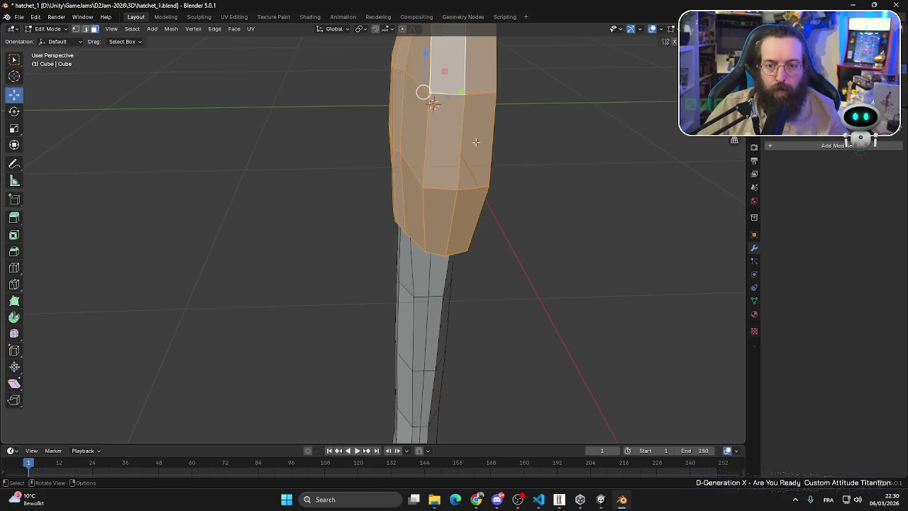
pyautogui.moveTo(446, 64)
pyautogui.mouseDown()
pyautogui.moveTo(594, 89)
pyautogui.moveTo(382, 186)
pyautogui.moveTo(558, 178)
pyautogui.moveTo(576, 150)
pyautogui.moveTo(199, 17)
pyautogui.mouseUp()
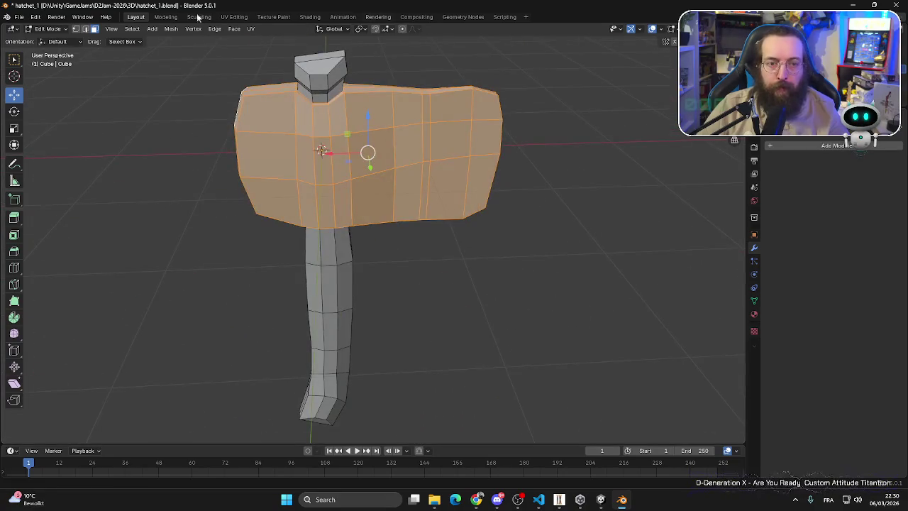
# - In Texture Paint's front view, enable the face-selection mask and choose the Fill tool
pyautogui.click(273, 16)
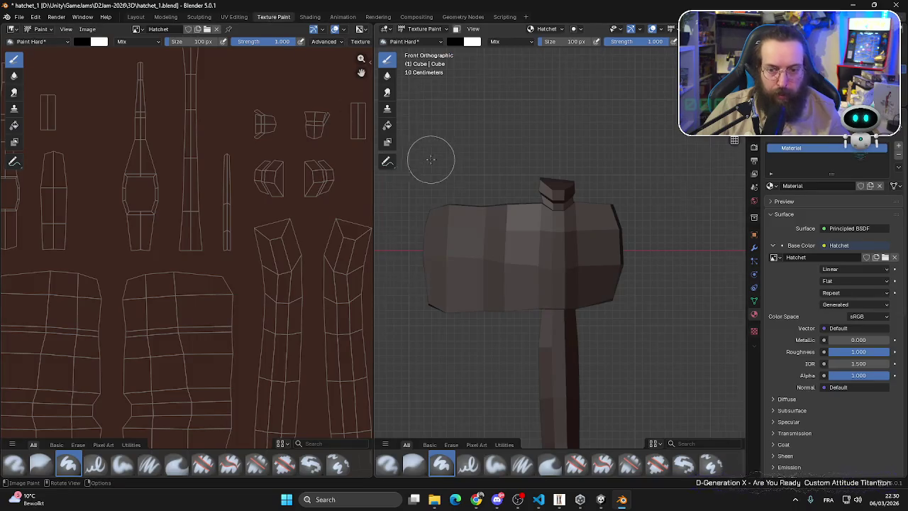
pyautogui.press('KP_1')
pyautogui.click(456, 29)
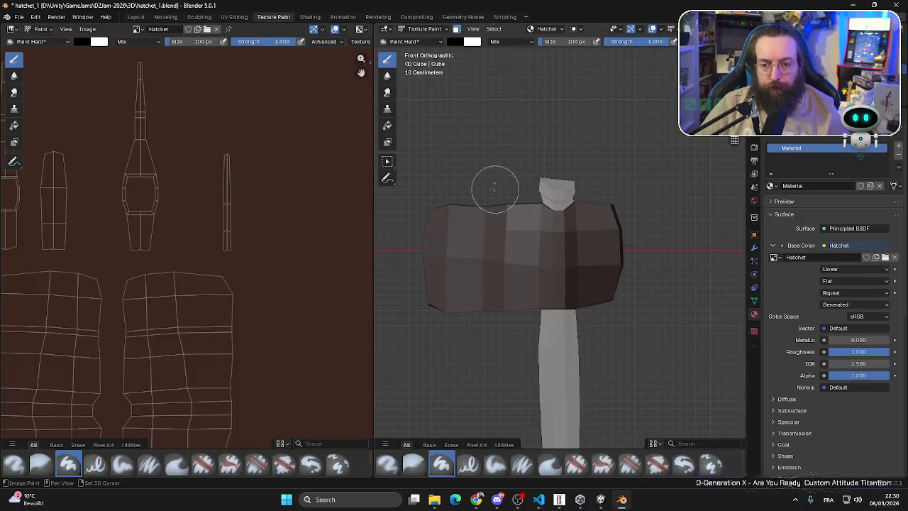
pyautogui.scroll(-1, 492, 184)
pyautogui.click(454, 43)
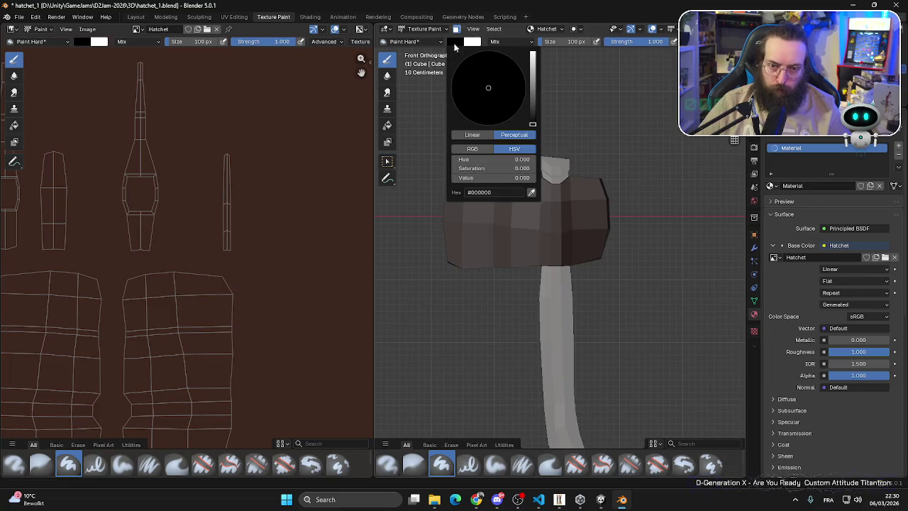
pyautogui.click(387, 125)
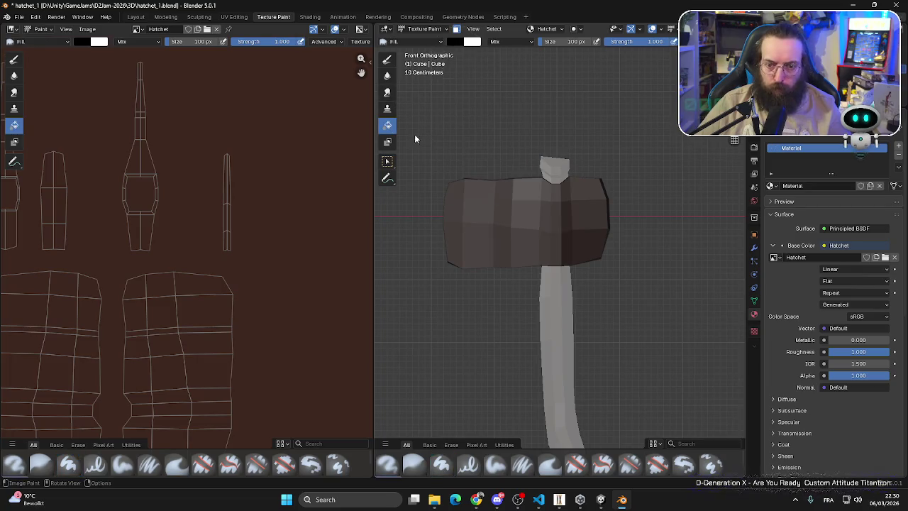
# - Fill the head with muted sage green #7B9D91, then choose the Paint Hard brush
pyautogui.click(454, 42)
pyautogui.moveTo(532, 119); pyautogui.dragTo(532, 54)
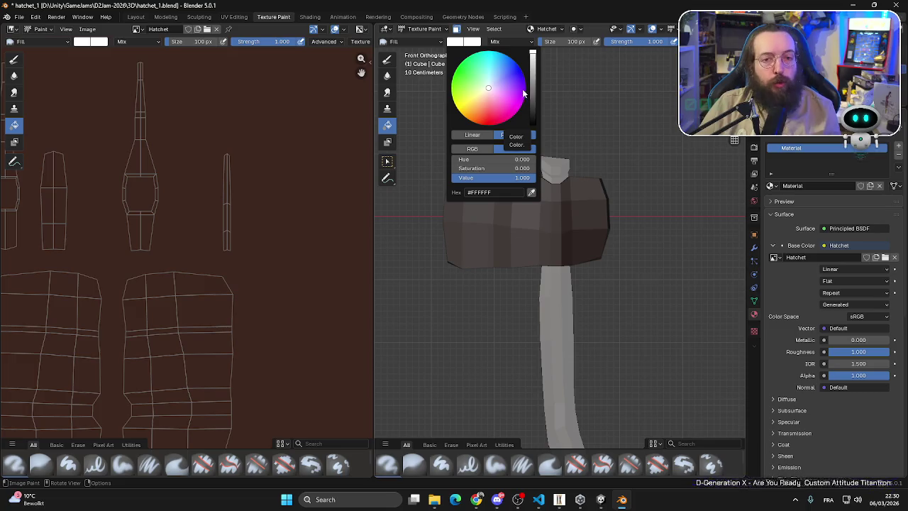
pyautogui.moveTo(489, 86); pyautogui.dragTo(493, 81)
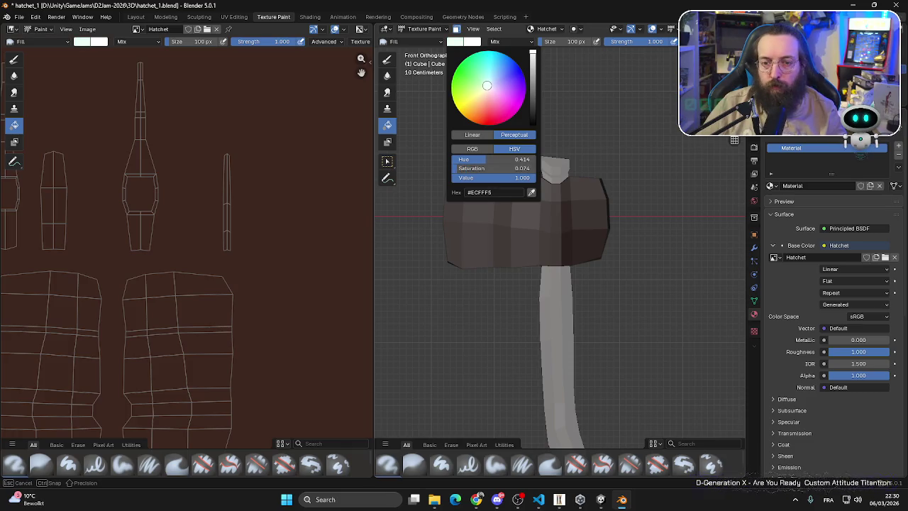
pyautogui.moveTo(485, 78); pyautogui.dragTo(486, 80)
pyautogui.moveTo(535, 57)
pyautogui.mouseDown()
pyautogui.moveTo(533, 79)
pyautogui.moveTo(488, 81)
pyautogui.mouseUp()
pyautogui.click(482, 225)
pyautogui.moveTo(482, 225)
pyautogui.mouseDown()
pyautogui.moveTo(723, 228)
pyautogui.moveTo(543, 245)
pyautogui.moveTo(490, 228)
pyautogui.moveTo(566, 223)
pyautogui.mouseUp()
pyautogui.scroll(3, 566, 223)
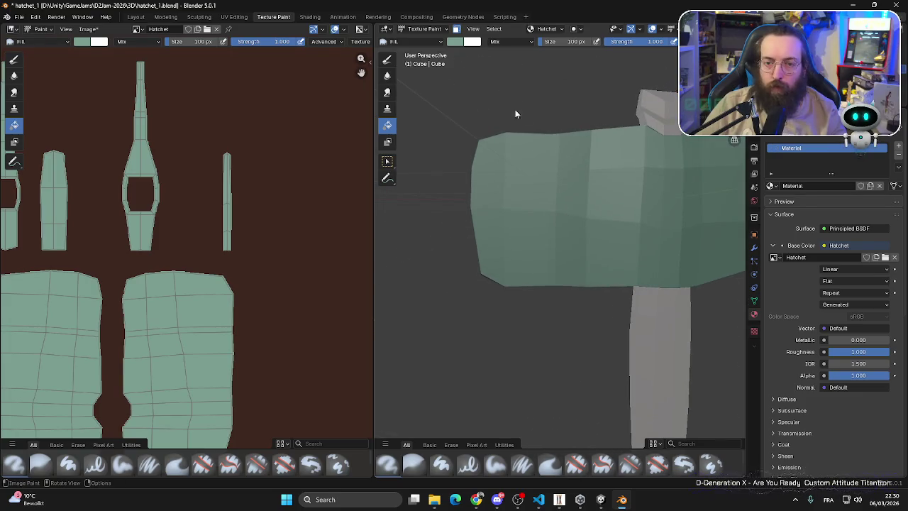
pyautogui.click(455, 43)
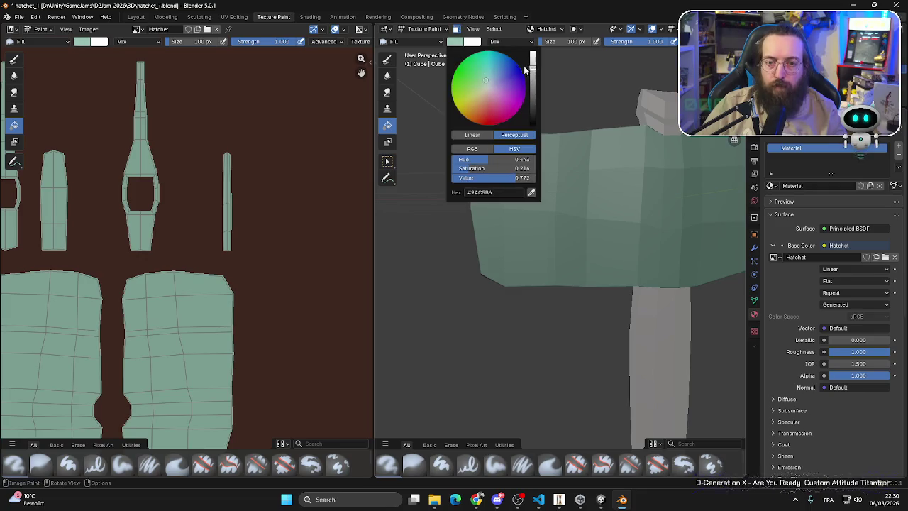
pyautogui.click(387, 59)
# - Set a near-white brush colour and paint pale strokes down the head's left edge and top
pyautogui.click(455, 41)
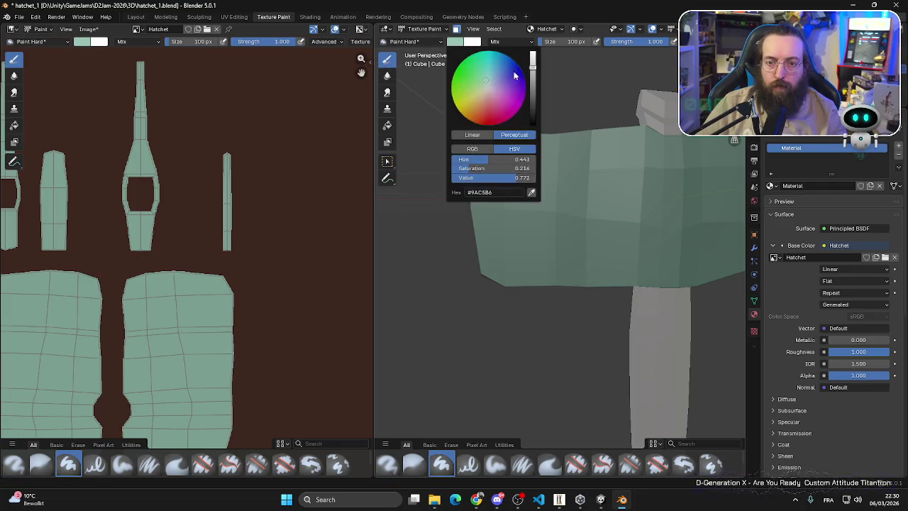
pyautogui.moveTo(532, 78); pyautogui.dragTo(533, 54)
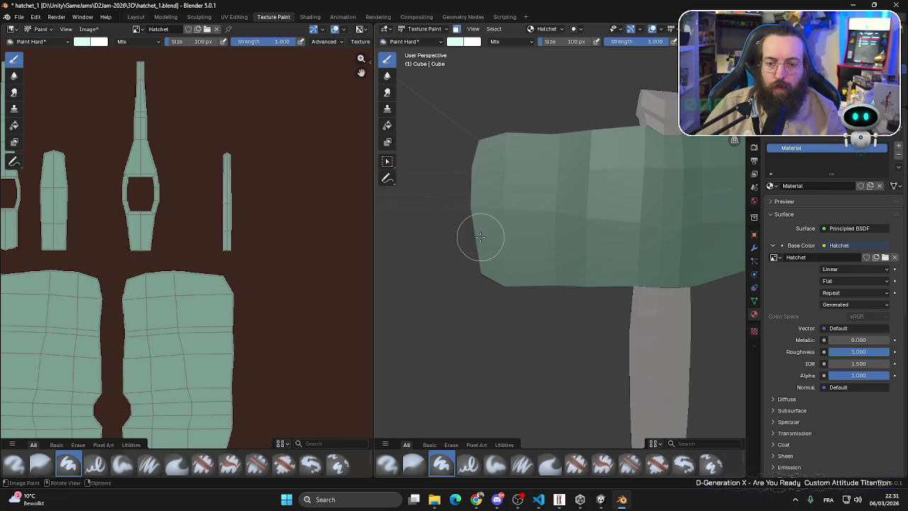
pyautogui.press('KP_1')
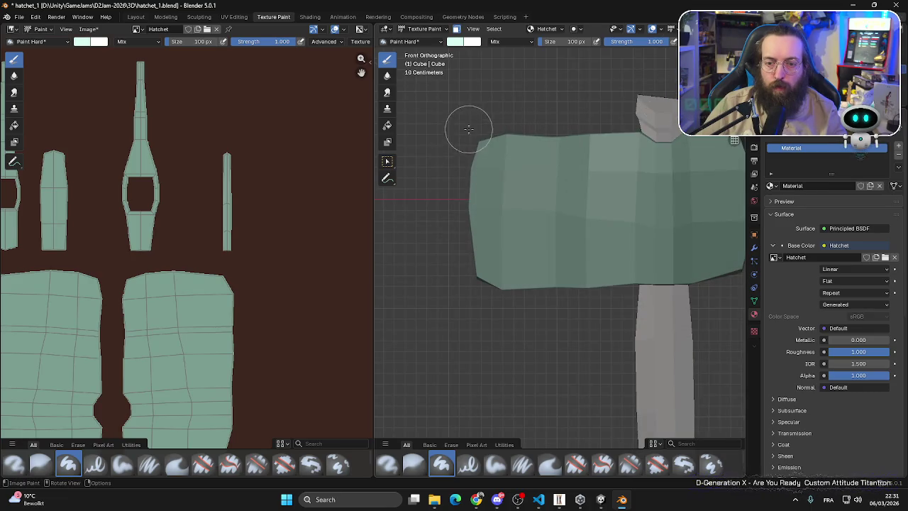
pyautogui.moveTo(466, 125); pyautogui.dragTo(462, 320)
pyautogui.moveTo(472, 121); pyautogui.dragTo(446, 162)
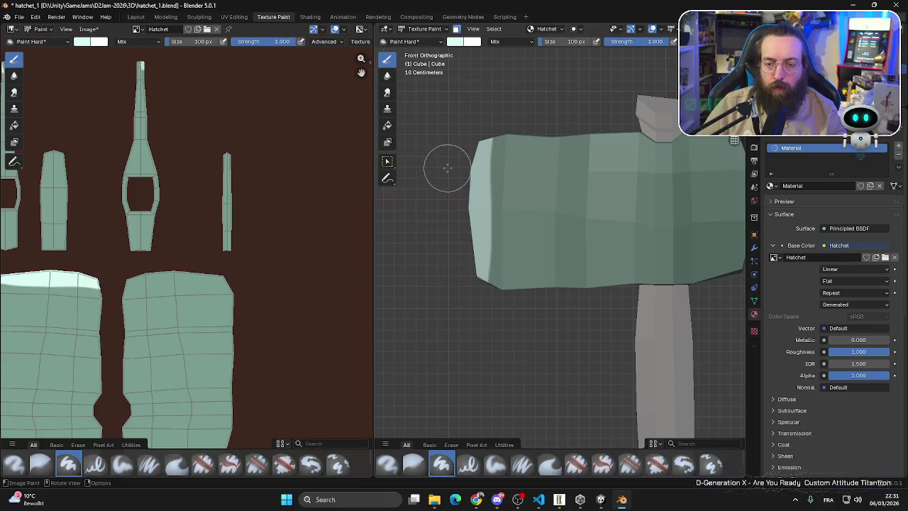
# - Paint pale strokes down the head's right edge from the back and along both blade edges
pyautogui.press('KP_6')
pyautogui.press('KP_6')
pyautogui.press('KP_6')
pyautogui.press('ctrl+KP_1')
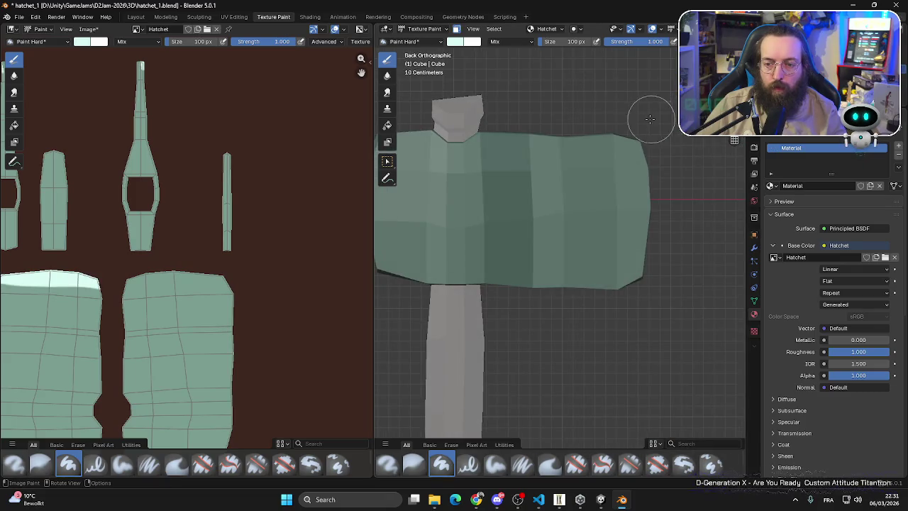
pyautogui.moveTo(650, 120)
pyautogui.mouseDown()
pyautogui.moveTo(659, 187)
pyautogui.moveTo(642, 327)
pyautogui.mouseUp()
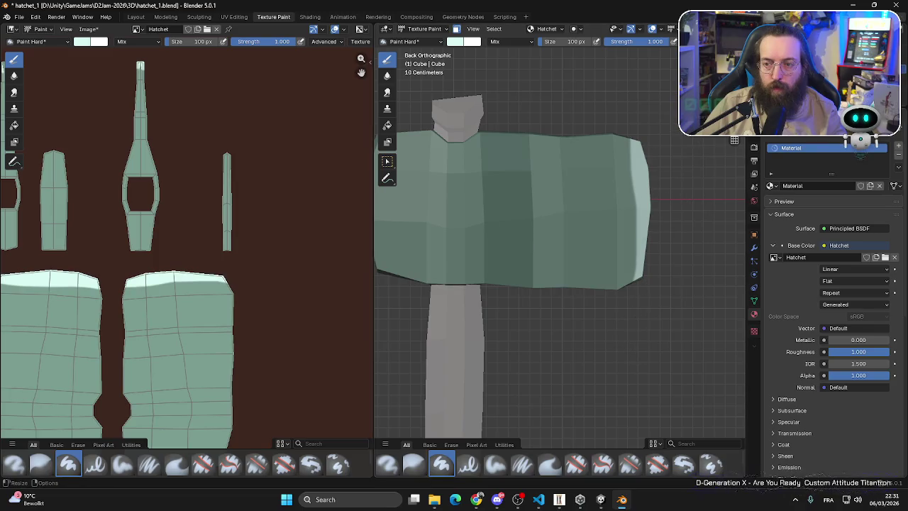
pyautogui.press('ctrl+KP_3')
pyautogui.scroll(5, 564, 138)
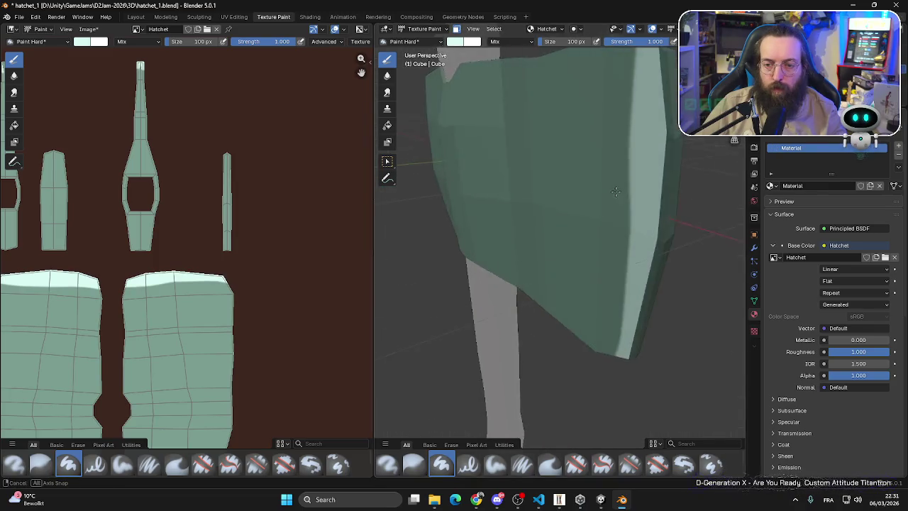
pyautogui.moveTo(691, 154)
pyautogui.mouseDown()
pyautogui.moveTo(672, 140)
pyautogui.moveTo(666, 157)
pyautogui.moveTo(679, 254)
pyautogui.mouseUp()
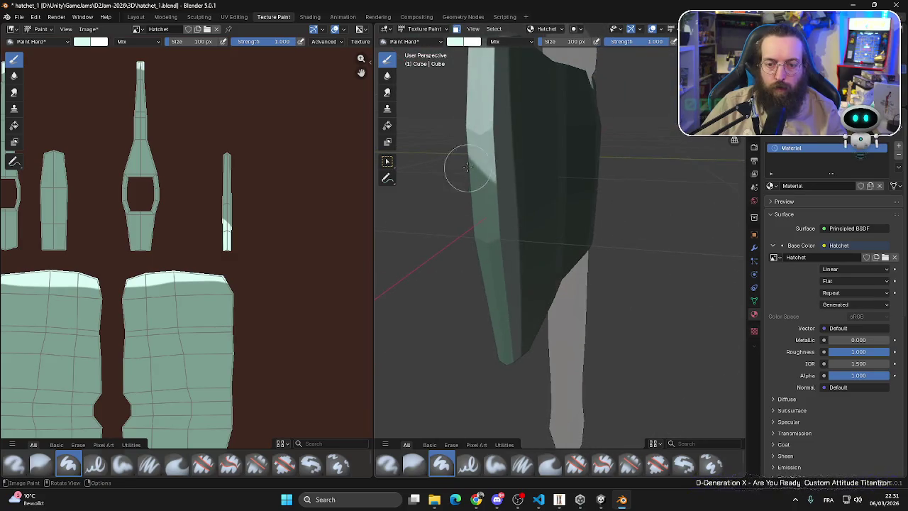
pyautogui.moveTo(466, 162)
pyautogui.mouseDown()
pyautogui.moveTo(487, 237)
pyautogui.moveTo(496, 335)
pyautogui.moveTo(472, 280)
pyautogui.mouseUp()
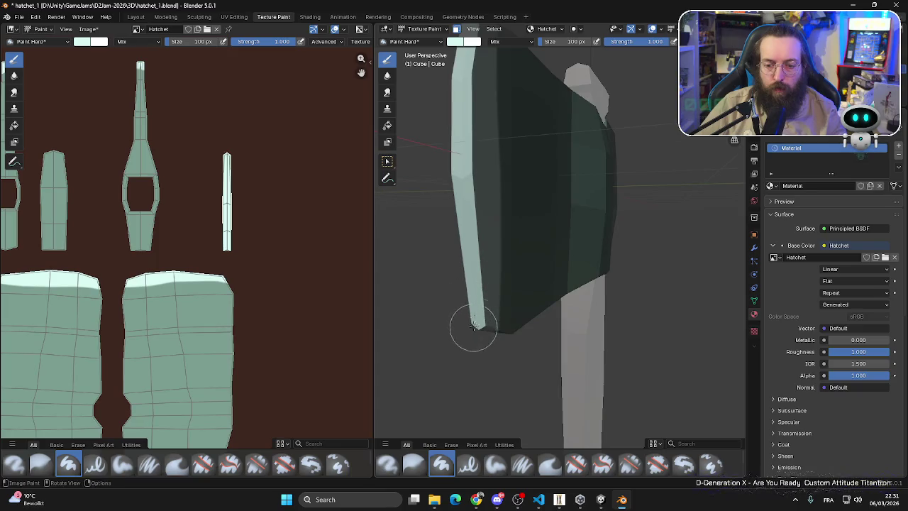
pyautogui.moveTo(472, 325)
pyautogui.mouseDown()
pyautogui.moveTo(728, 200)
pyautogui.moveTo(659, 199)
pyautogui.moveTo(582, 226)
pyautogui.mouseUp()
# - View the textured hatchet in the Layout workspace with Material Preview shading
pyautogui.click(136, 16)
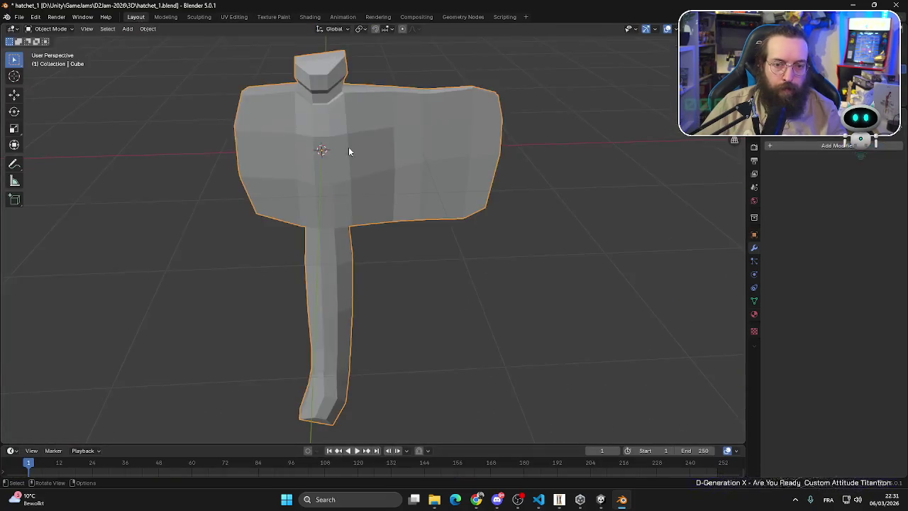
pyautogui.click(719, 28)
pyautogui.moveTo(592, 196)
pyautogui.mouseDown()
pyautogui.moveTo(210, 175)
pyautogui.moveTo(466, 181)
pyautogui.moveTo(320, 177)
pyautogui.moveTo(419, 124)
pyautogui.moveTo(426, 168)
pyautogui.moveTo(449, 203)
pyautogui.moveTo(429, 155)
pyautogui.moveTo(444, 196)
pyautogui.mouseUp()
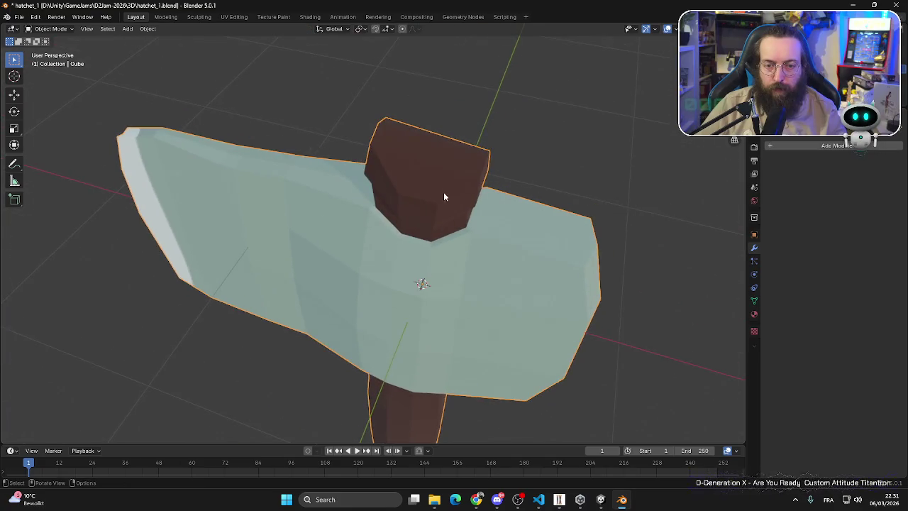
# - Enter Edit Mode and select the top faces of the handle
pyautogui.click(50, 29)
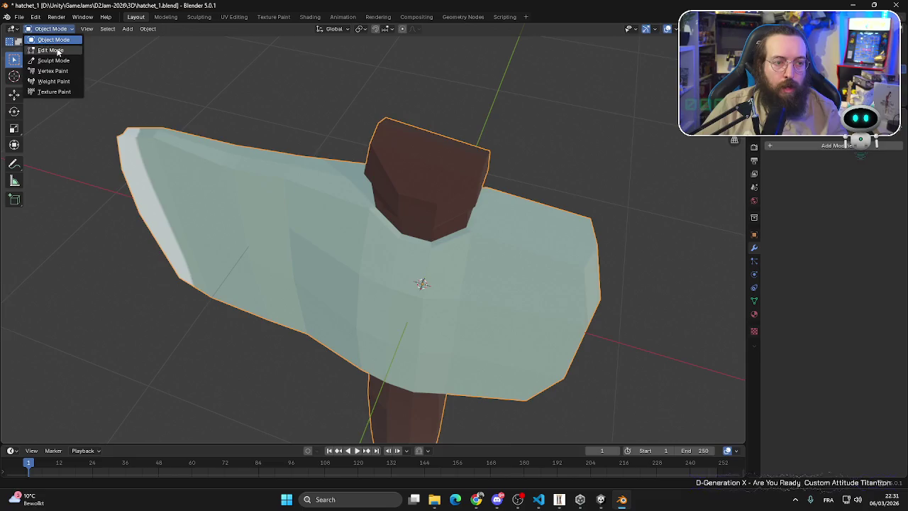
pyautogui.click(55, 51)
pyautogui.click(417, 173)
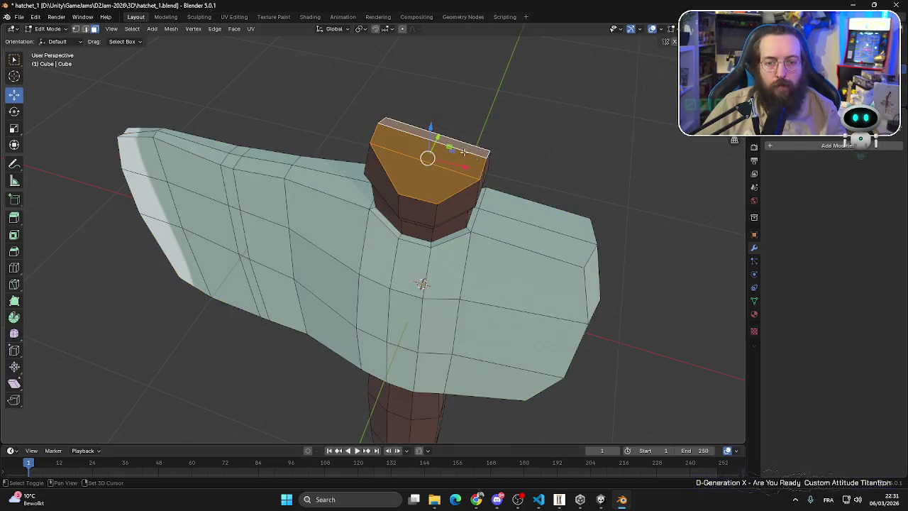
pyautogui.moveTo(417, 173); pyautogui.dragTo(391, 172)
pyautogui.keyDown('shift'); pyautogui.click(236, 94); pyautogui.keyUp('shift')
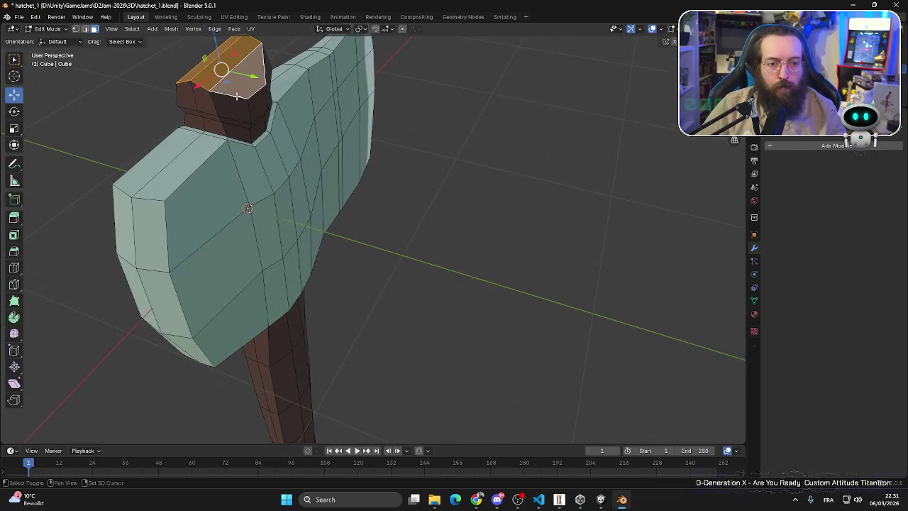
# - Add the handle cap's faces to the selection and check the handle's bottom end
pyautogui.moveTo(239, 108)
pyautogui.mouseDown()
pyautogui.moveTo(355, 93)
pyautogui.moveTo(450, 105)
pyautogui.moveTo(437, 91)
pyautogui.moveTo(499, 357)
pyautogui.moveTo(397, 228)
pyautogui.mouseUp()
pyautogui.scroll(5, 384, 227)
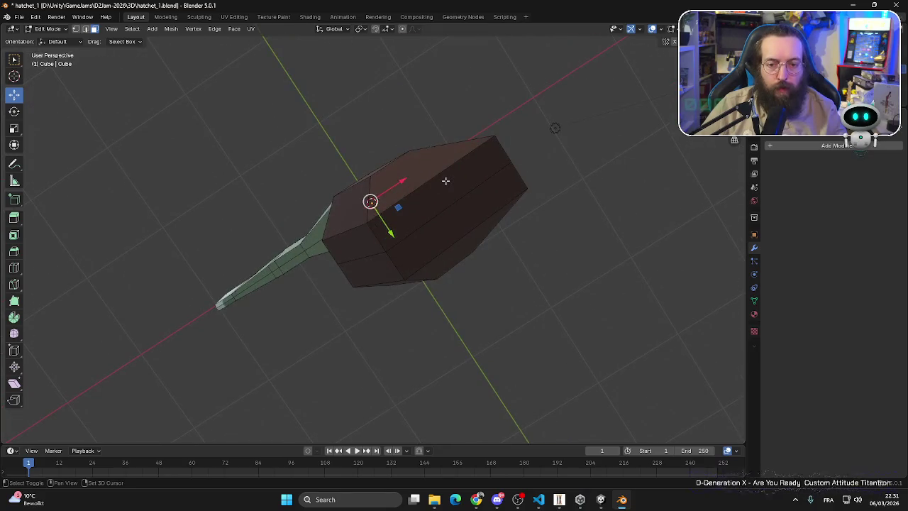
pyautogui.keyDown('shift'); pyautogui.click(379, 234); pyautogui.keyUp('shift')
pyautogui.keyDown('shift'); pyautogui.click(379, 234); pyautogui.keyUp('shift')
pyautogui.click(373, 260)
pyautogui.keyDown('shift'); pyautogui.click(454, 205); pyautogui.keyUp('shift')
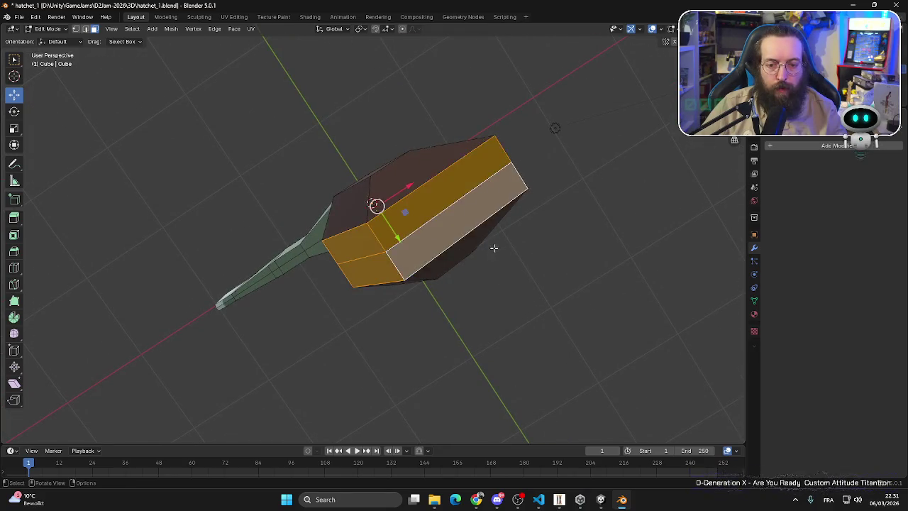
pyautogui.moveTo(495, 247)
pyautogui.mouseDown()
pyautogui.moveTo(403, 257)
pyautogui.moveTo(430, 244)
pyautogui.mouseUp()
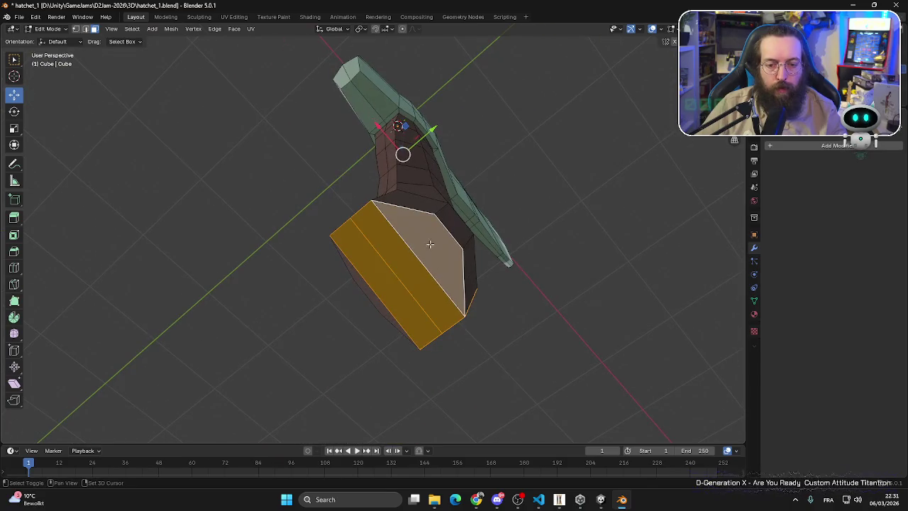
pyautogui.moveTo(374, 293)
pyautogui.mouseDown()
pyautogui.moveTo(364, 260)
pyautogui.moveTo(475, 253)
pyautogui.moveTo(492, 275)
pyautogui.moveTo(563, 292)
pyautogui.moveTo(549, 301)
pyautogui.moveTo(447, 263)
pyautogui.moveTo(376, 347)
pyautogui.moveTo(426, 313)
pyautogui.moveTo(575, 282)
pyautogui.moveTo(554, 312)
pyautogui.moveTo(471, 348)
pyautogui.moveTo(298, 349)
pyautogui.moveTo(355, 196)
pyautogui.moveTo(364, 235)
pyautogui.moveTo(361, 158)
pyautogui.mouseUp()
pyautogui.scroll(3, 575, 282)
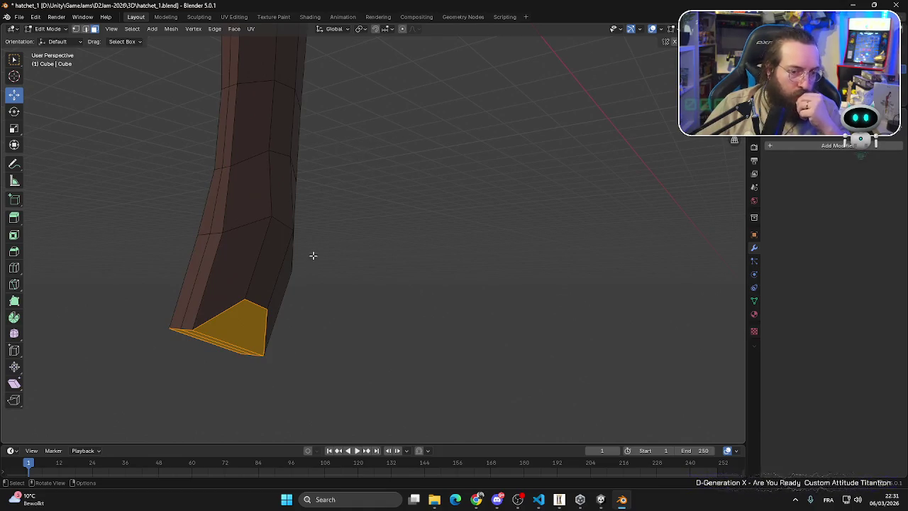
pyautogui.moveTo(313, 255)
pyautogui.mouseDown()
pyautogui.moveTo(341, 243)
pyautogui.moveTo(312, 178)
pyautogui.mouseUp()
# - In Texture Paint, eyedrop the handle's brown and brighten it to Value 0.703
pyautogui.click(273, 16)
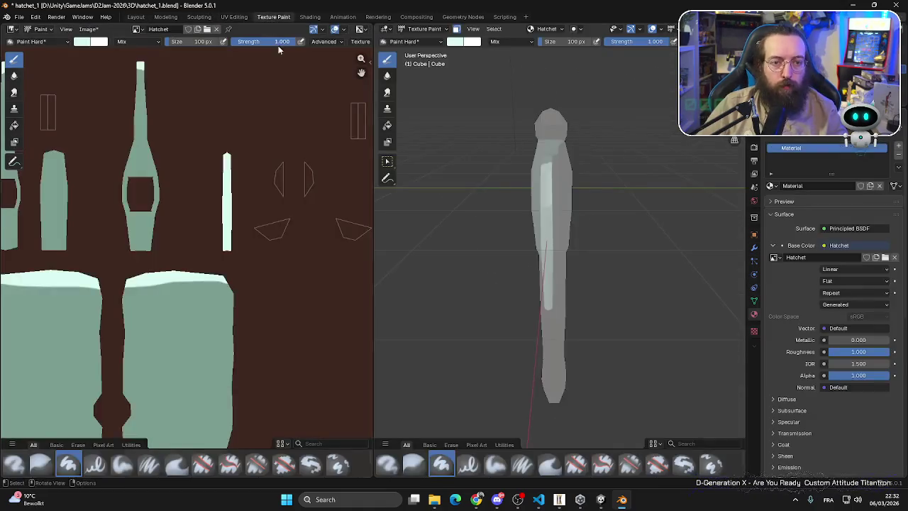
pyautogui.scroll(-2, 319, 86)
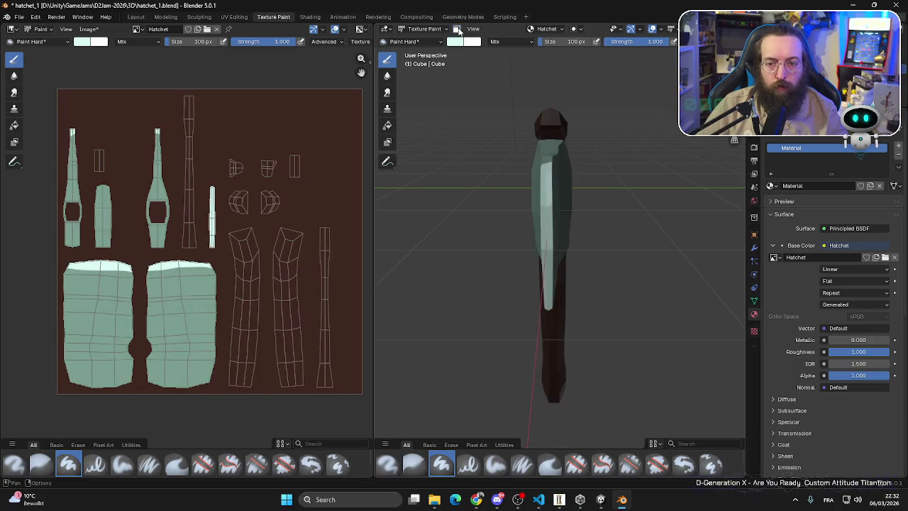
pyautogui.moveTo(490, 163)
pyautogui.mouseDown()
pyautogui.moveTo(530, 207)
pyautogui.moveTo(449, 173)
pyautogui.mouseUp()
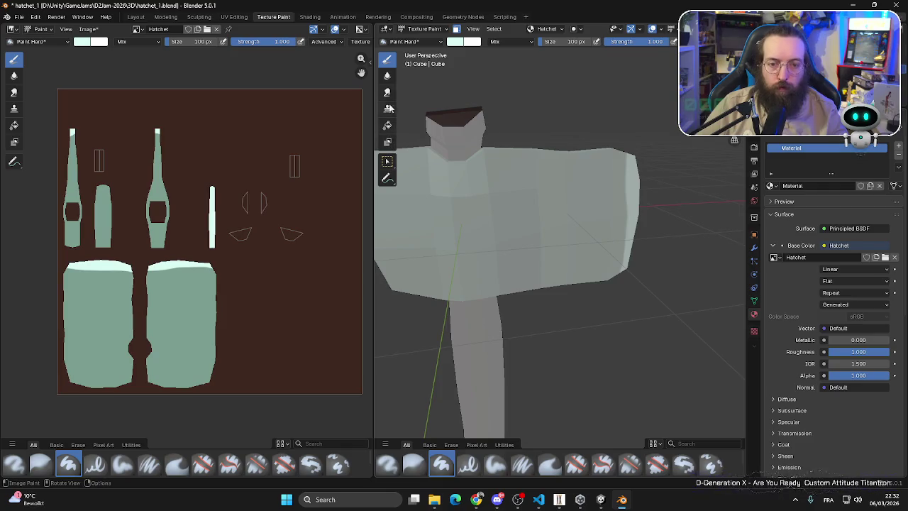
pyautogui.click(450, 44)
pyautogui.click(531, 193)
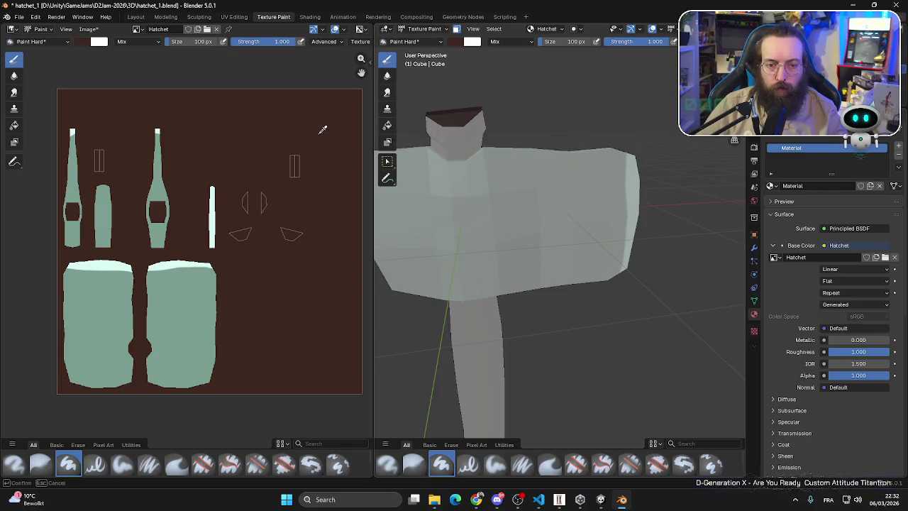
pyautogui.click(319, 127)
pyautogui.moveTo(533, 107); pyautogui.dragTo(533, 72)
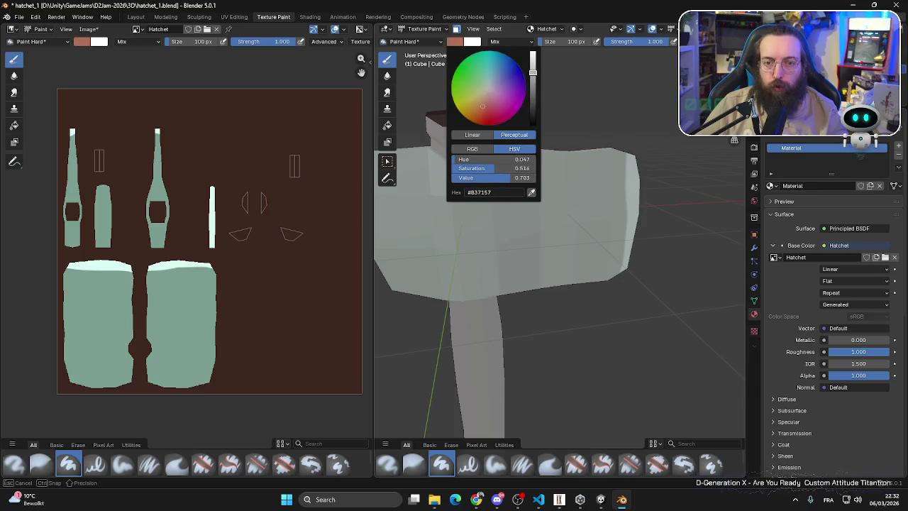
# - Fill the handle's end caps with the lighter brown and review the result in Layout
pyautogui.click(388, 125)
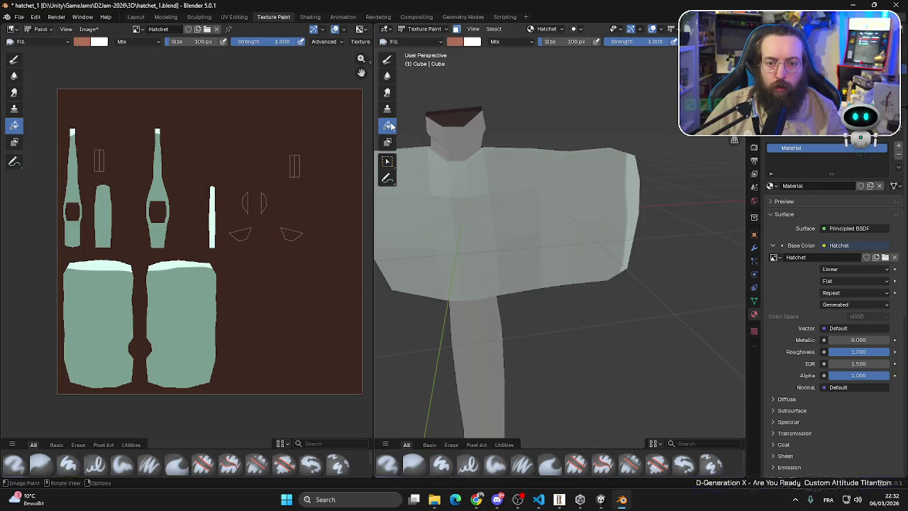
pyautogui.click(452, 118)
pyautogui.moveTo(498, 200)
pyautogui.mouseDown()
pyautogui.moveTo(571, 224)
pyautogui.moveTo(659, 183)
pyautogui.moveTo(2, 78)
pyautogui.mouseUp()
pyautogui.click(136, 16)
pyautogui.moveTo(266, 100)
pyautogui.mouseDown()
pyautogui.moveTo(364, 179)
pyautogui.moveTo(478, 245)
pyautogui.moveTo(432, 181)
pyautogui.moveTo(233, 166)
pyautogui.moveTo(45, 172)
pyautogui.moveTo(707, 173)
pyautogui.mouseUp()
pyautogui.scroll(-5, 478, 218)
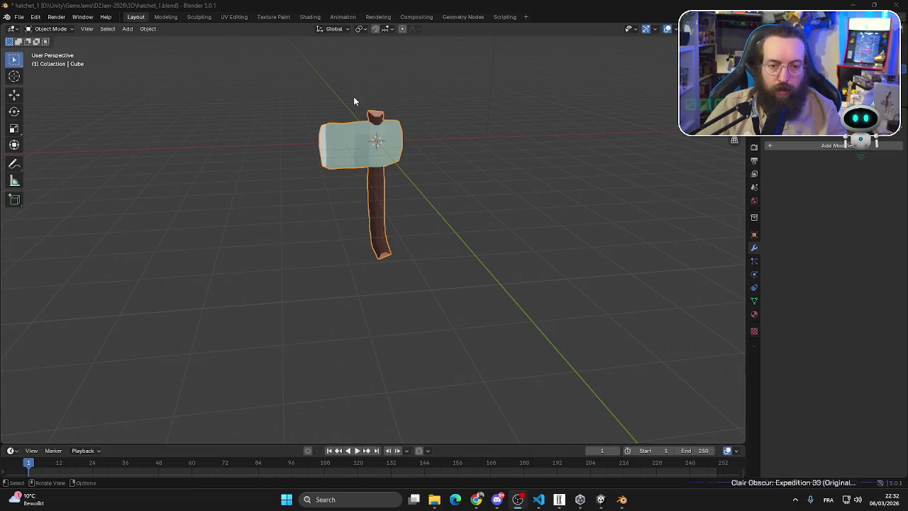
# - Save the Blender project file
pyautogui.scroll(2, 263, 118)
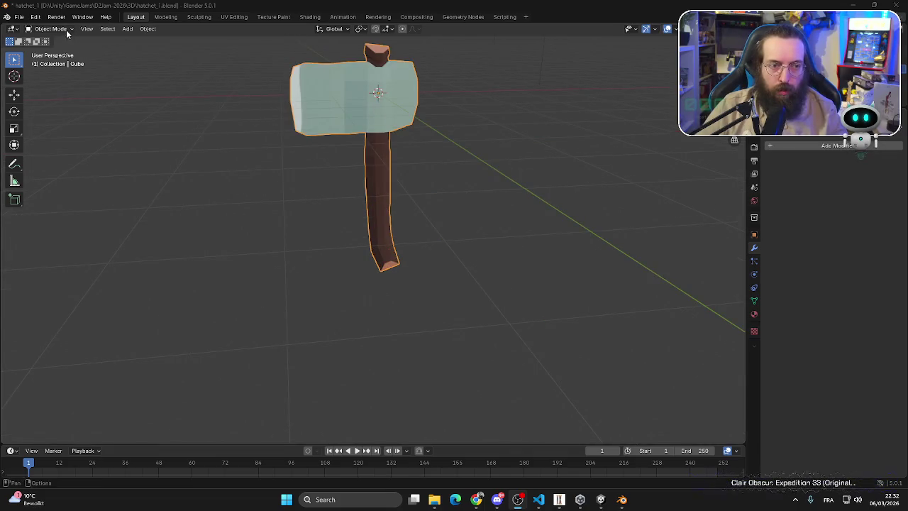
pyautogui.click(19, 16)
pyautogui.click(42, 80)
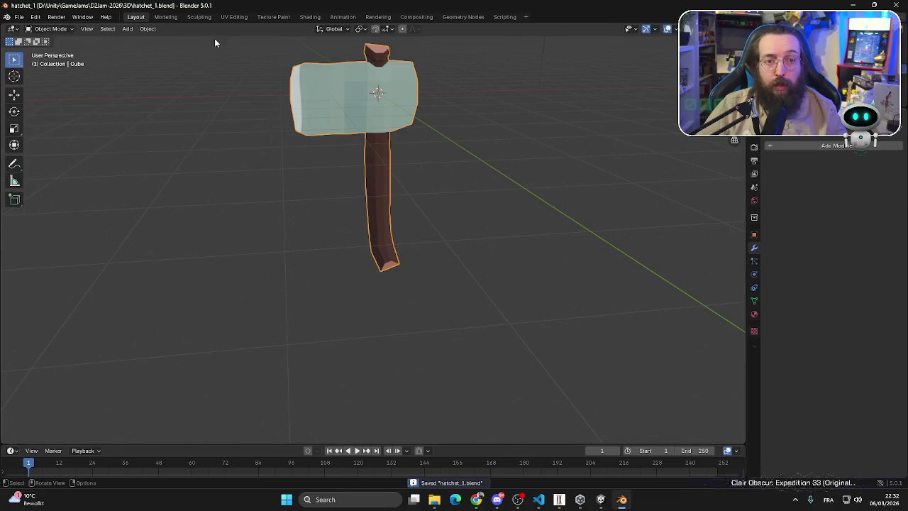
# - Save the painted texture as Hatchet.png and return to the Layout workspace
pyautogui.click(273, 17)
pyautogui.click(88, 29)
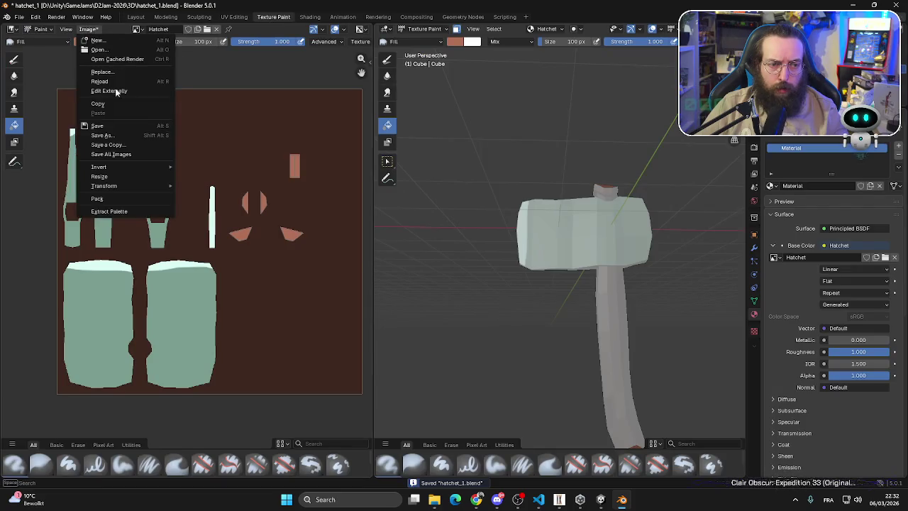
pyautogui.click(107, 128)
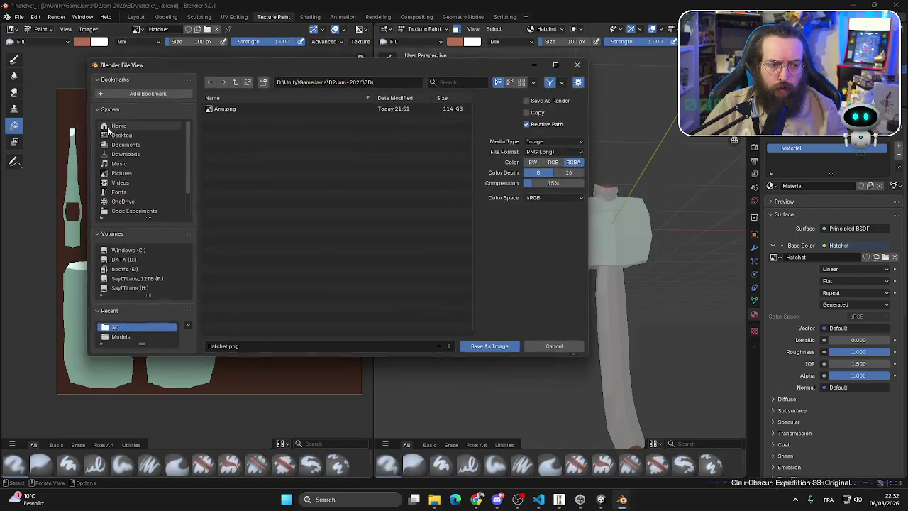
pyautogui.click(483, 346)
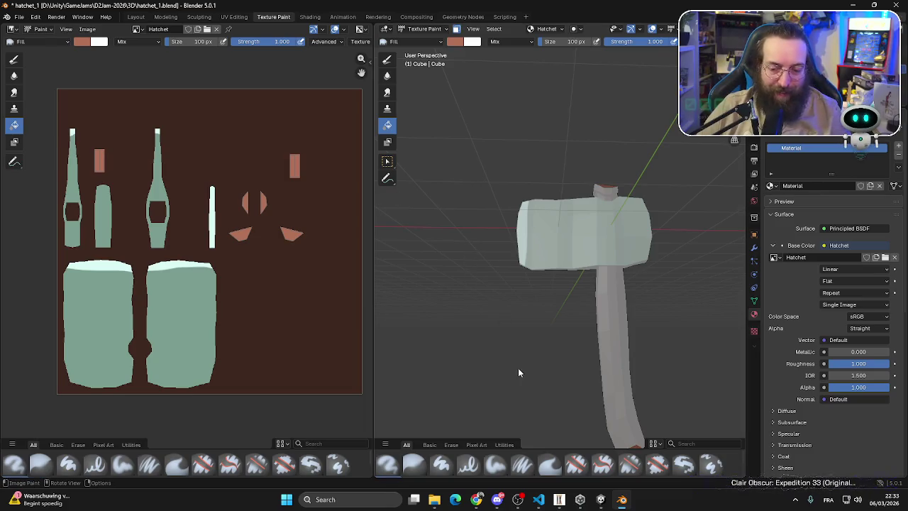
pyautogui.click(518, 500)
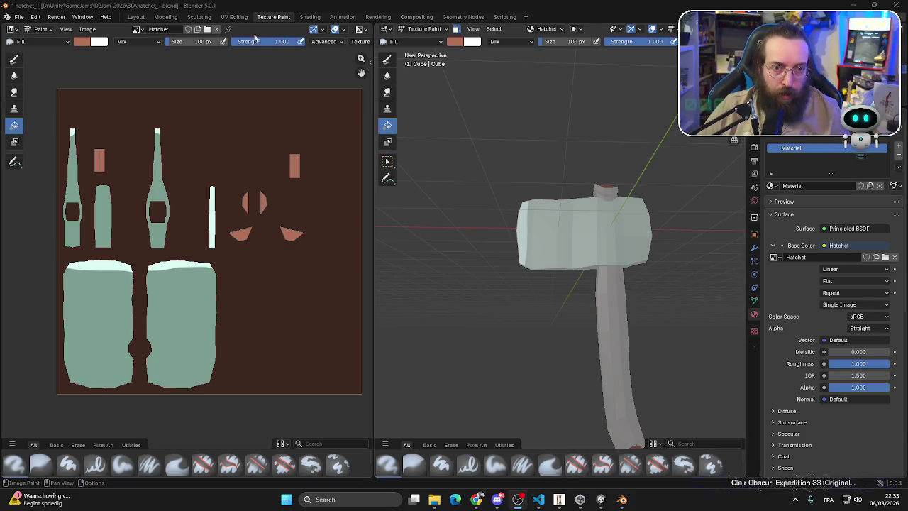
pyautogui.click(136, 16)
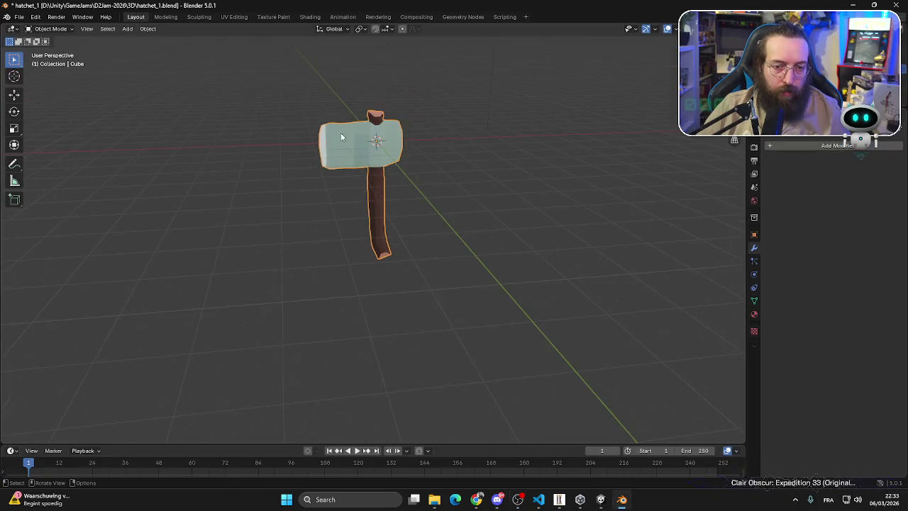
# - Rename the Cube object to Hatchet and save the blend file
pyautogui.scroll(2, 339, 136)
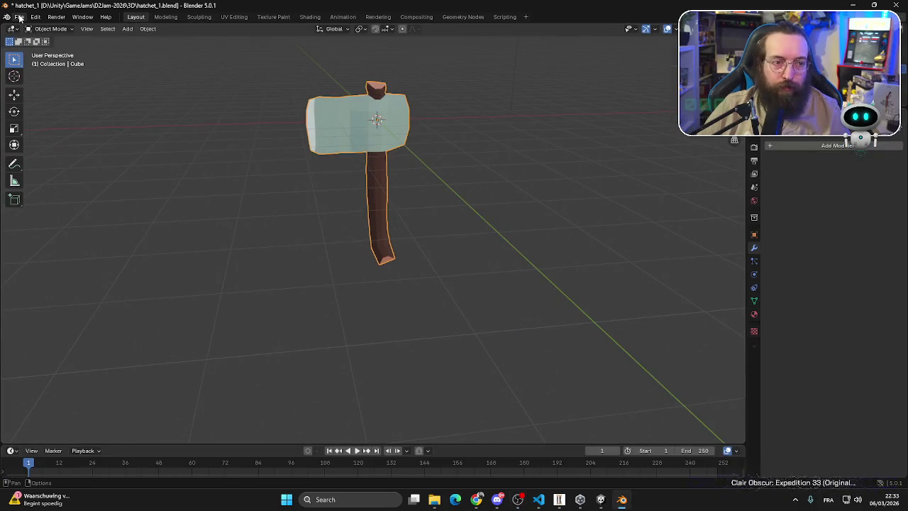
pyautogui.hotkey('ctrl', 's')
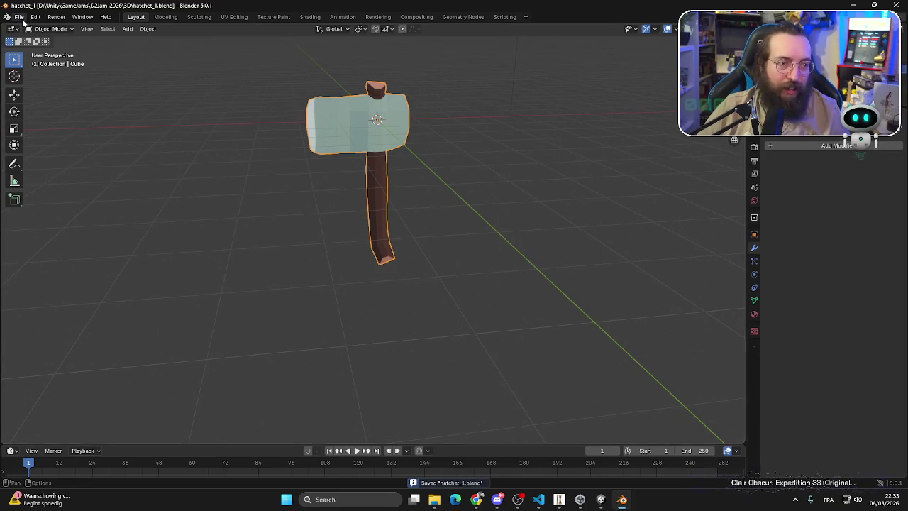
pyautogui.click(338, 149)
pyautogui.moveTo(337, 145)
pyautogui.mouseDown()
pyautogui.moveTo(333, 172)
pyautogui.moveTo(389, 189)
pyautogui.moveTo(505, 180)
pyautogui.moveTo(401, 225)
pyautogui.moveTo(390, 208)
pyautogui.moveTo(539, 157)
pyautogui.mouseUp()
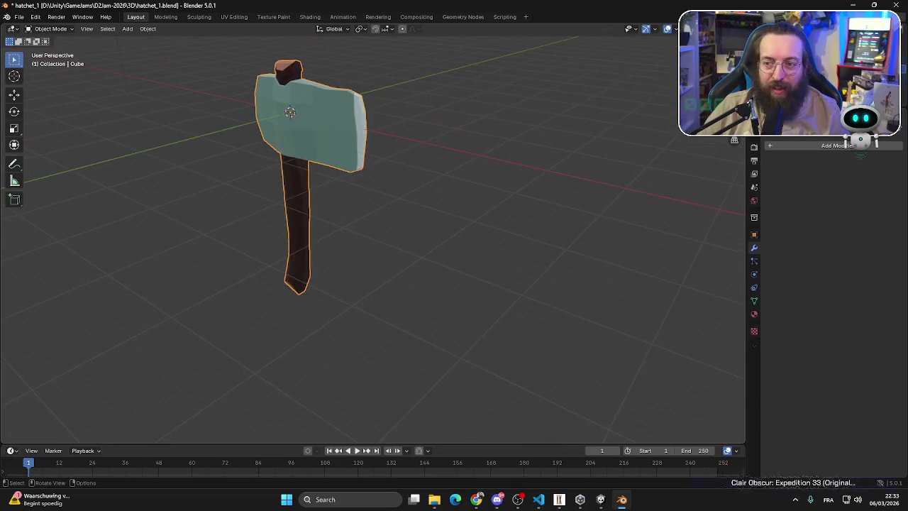
pyautogui.click(780, 44)
pyautogui.click(780, 54)
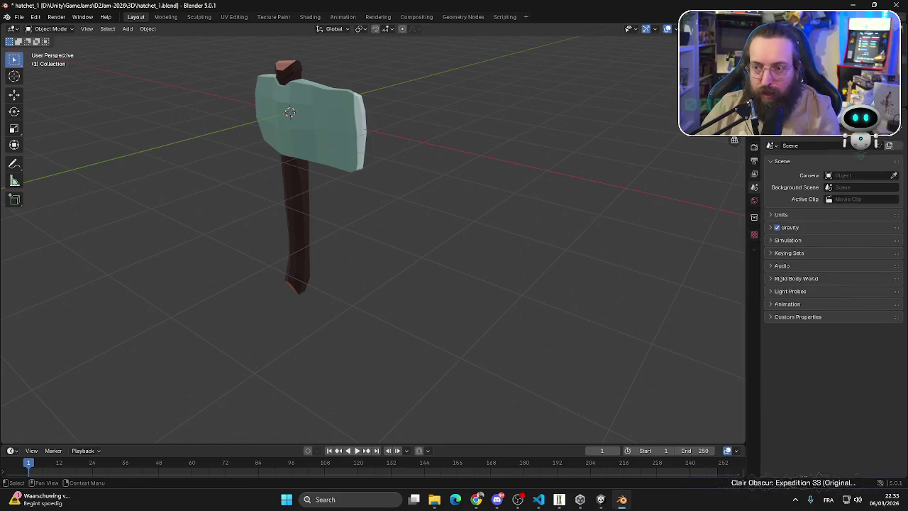
pyautogui.doubleClick(780, 54)
pyautogui.press('Return')
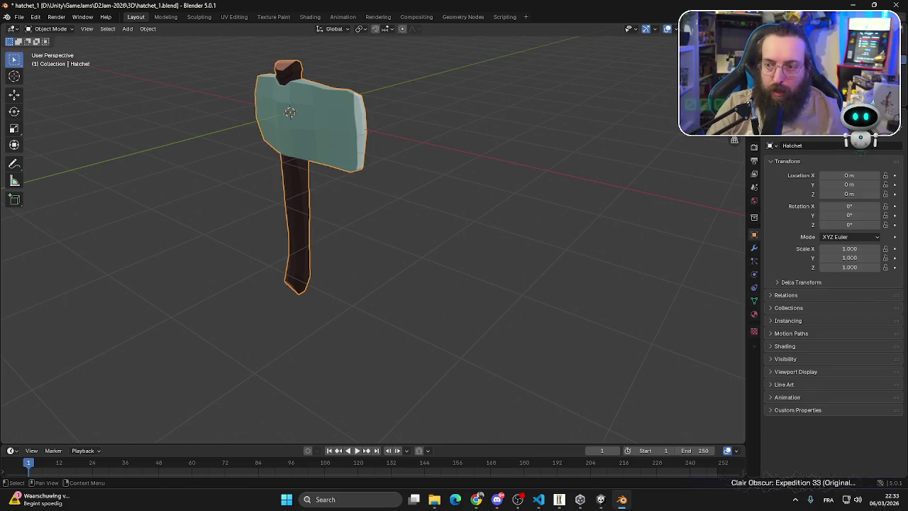
pyautogui.moveTo(307, 205); pyautogui.dragTo(311, 162)
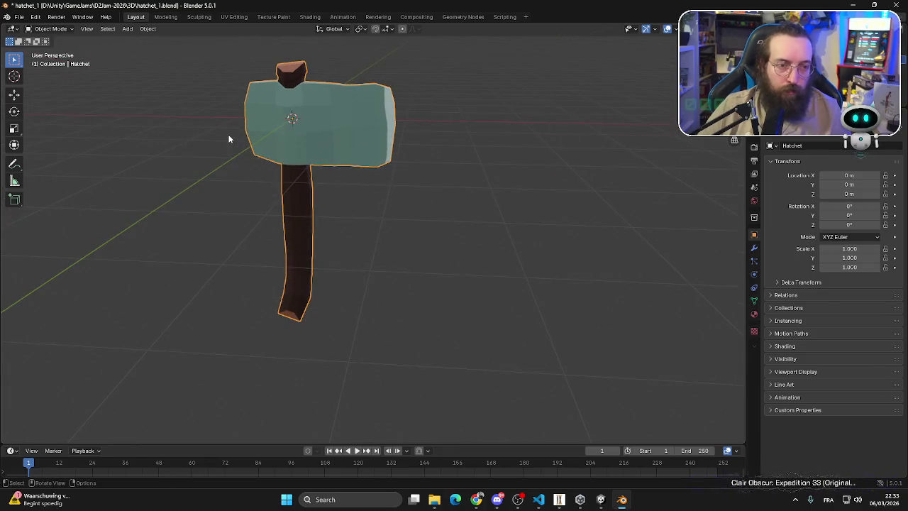
pyautogui.click(19, 16)
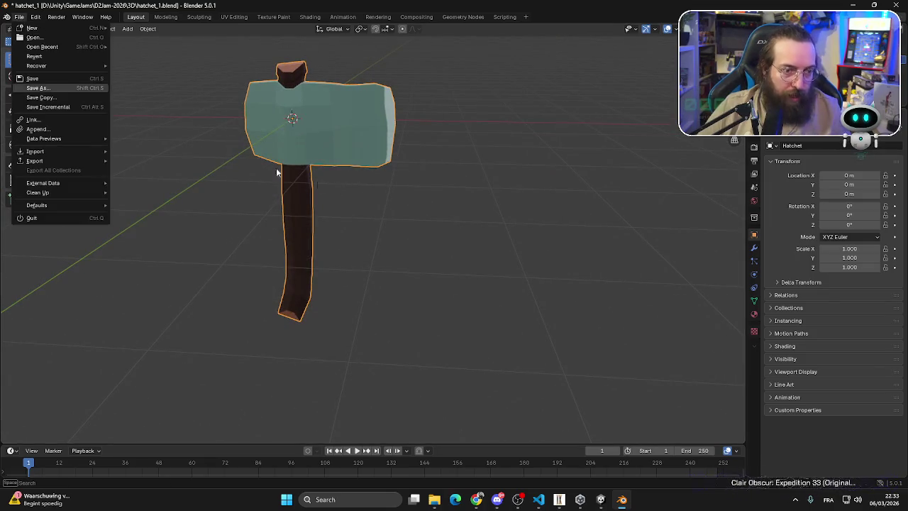
pyautogui.click(43, 87)
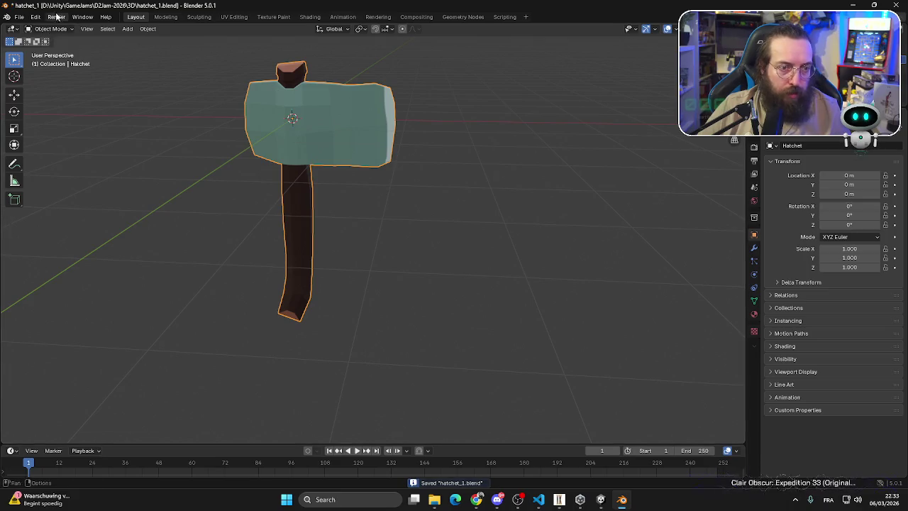
# - Export the hatchet as hatchet.fbx with Selected Objects only and Path Mode Copy
pyautogui.click(20, 16)
pyautogui.moveTo(69, 162)
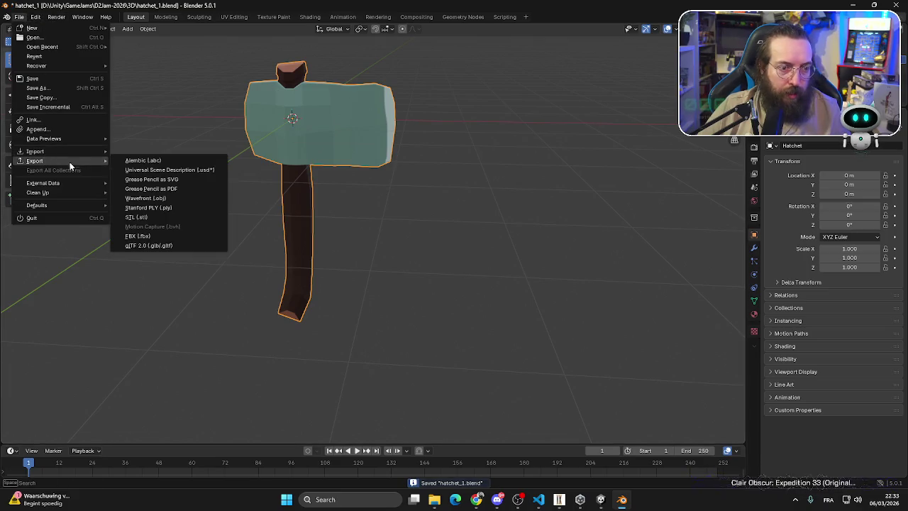
pyautogui.click(150, 237)
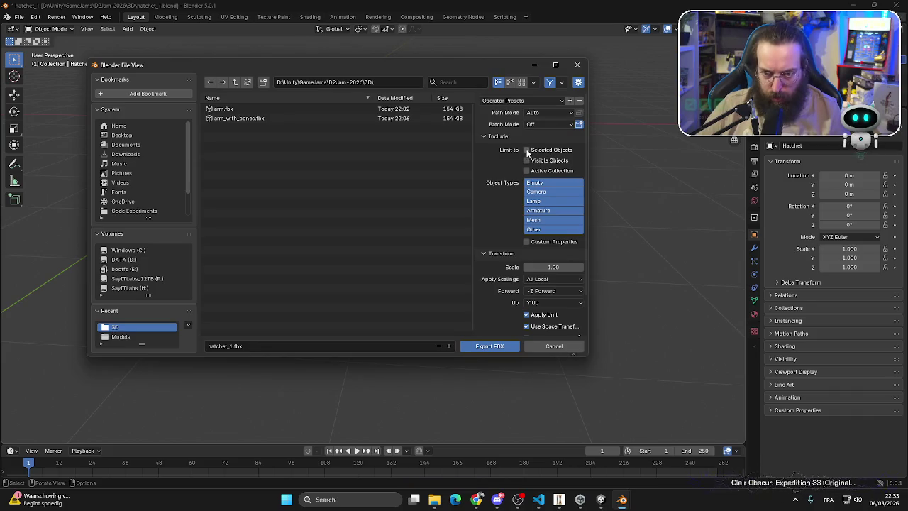
pyautogui.click(569, 123)
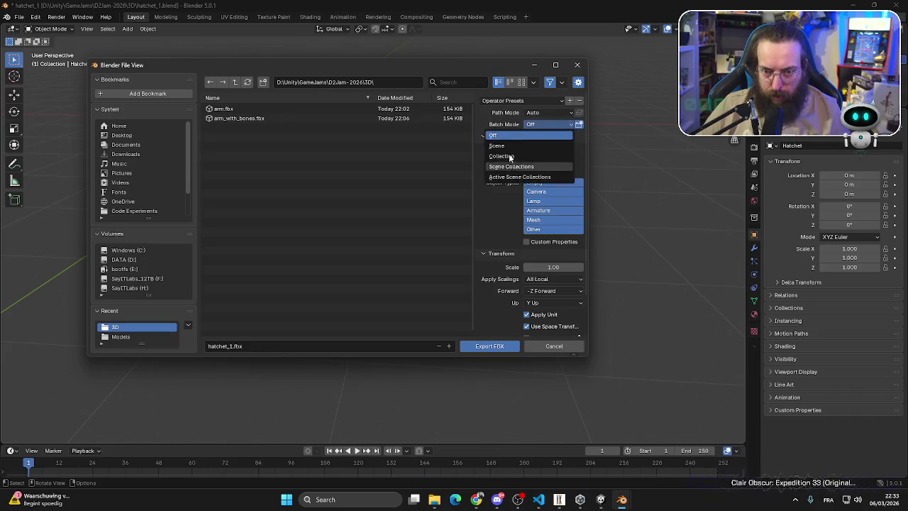
pyautogui.click(554, 112)
pyautogui.click(537, 176)
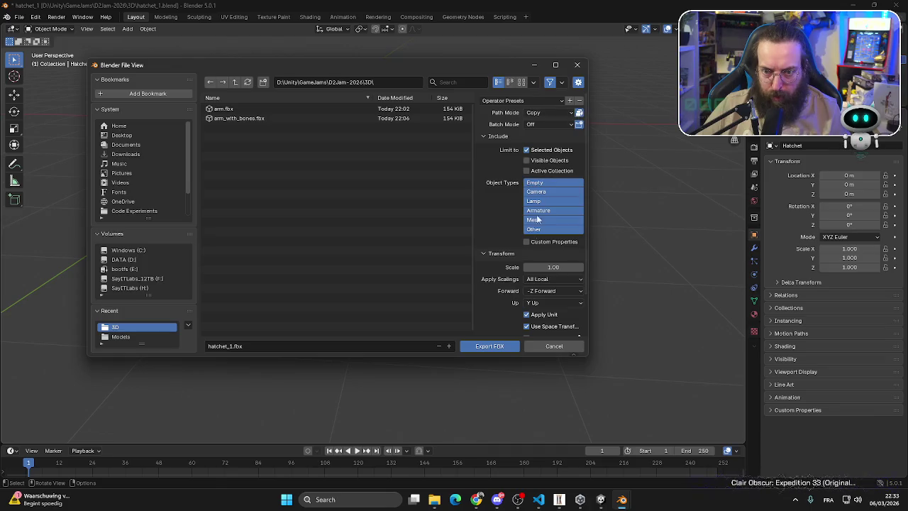
pyautogui.scroll(-3, 490, 297)
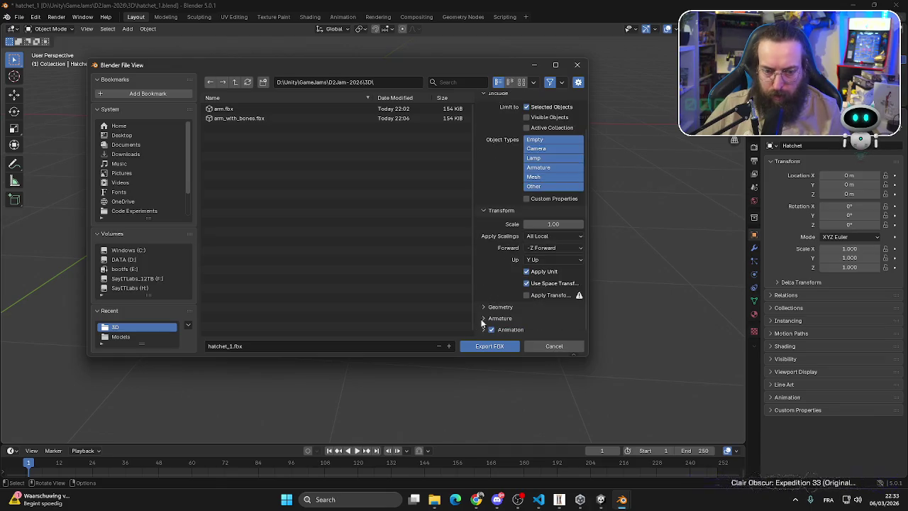
pyautogui.click(238, 346)
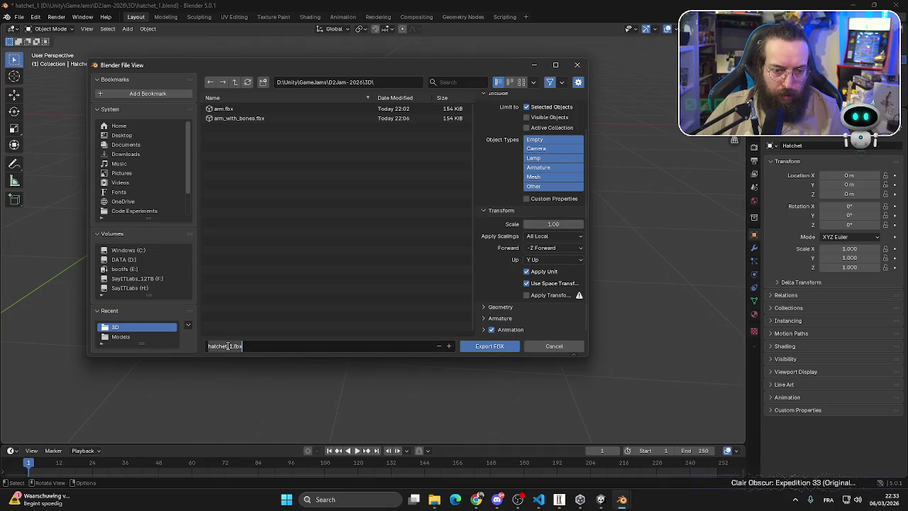
pyautogui.press('BackSpace')
pyautogui.press('BackSpace')
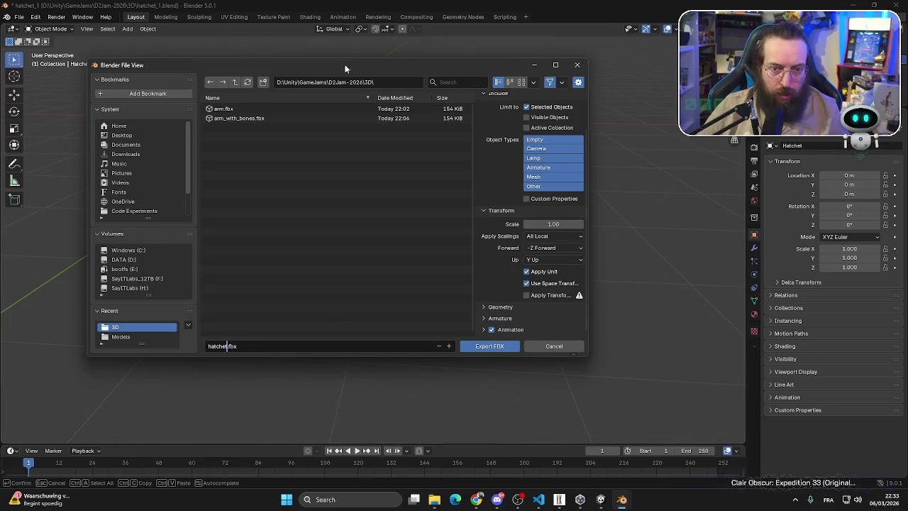
pyautogui.click(481, 347)
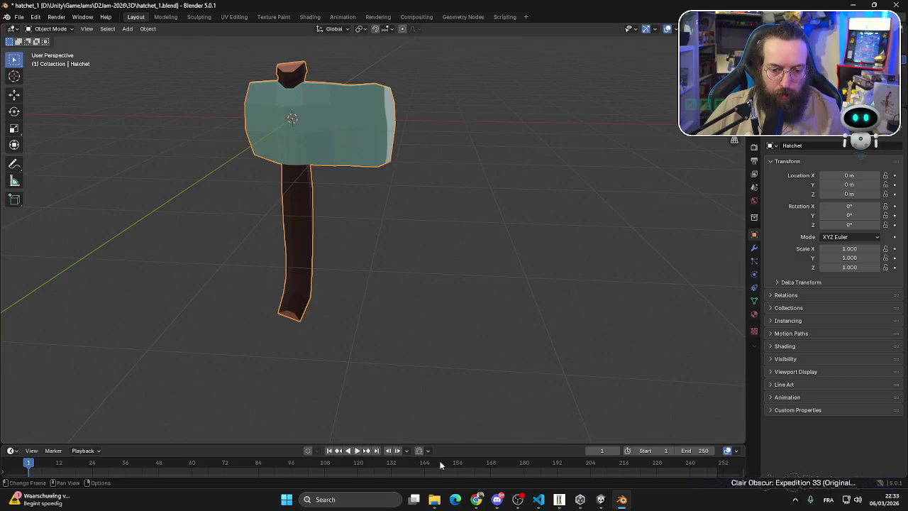
# - In File Explorer, paste into Assets/Models and delete the stray hatchet_1 copy
pyautogui.click(436, 503)
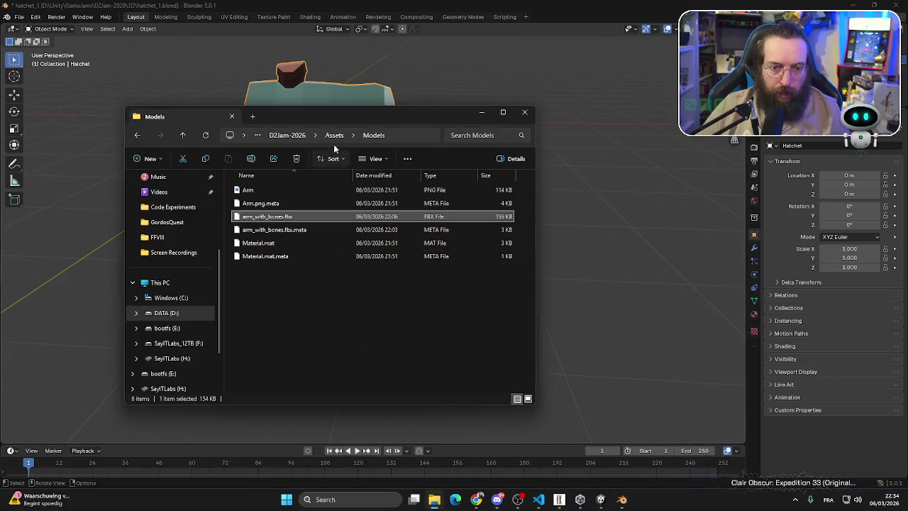
pyautogui.click(291, 135)
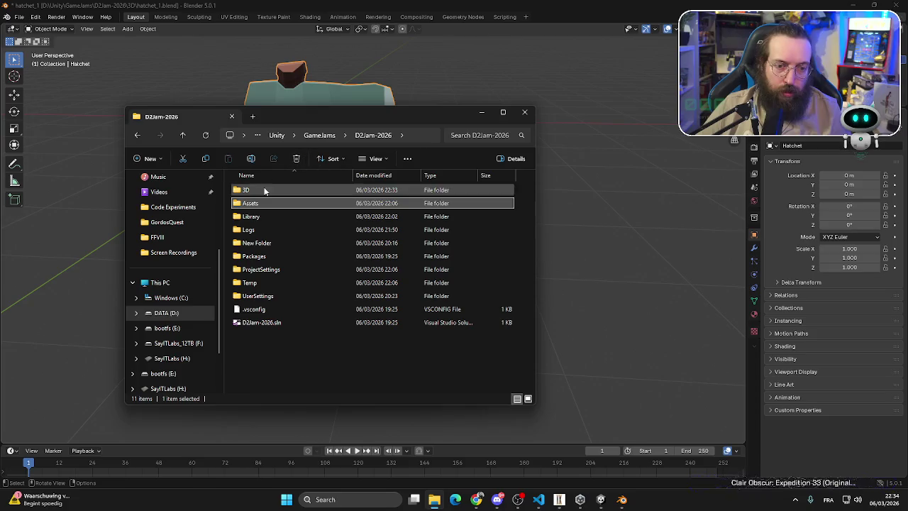
pyautogui.doubleClick(264, 190)
pyautogui.click(263, 283)
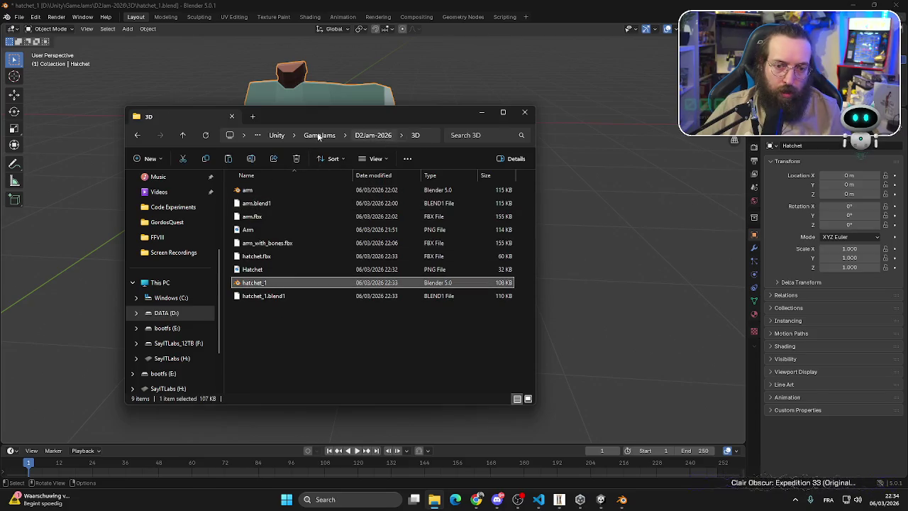
pyautogui.click(139, 134)
pyautogui.doubleClick(265, 217)
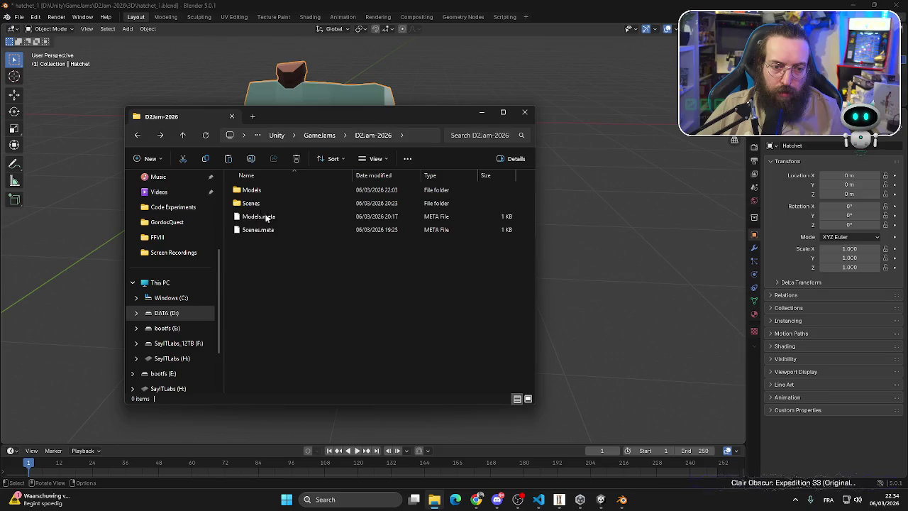
pyautogui.doubleClick(271, 191)
pyautogui.hotkey('ctrl', 'v')
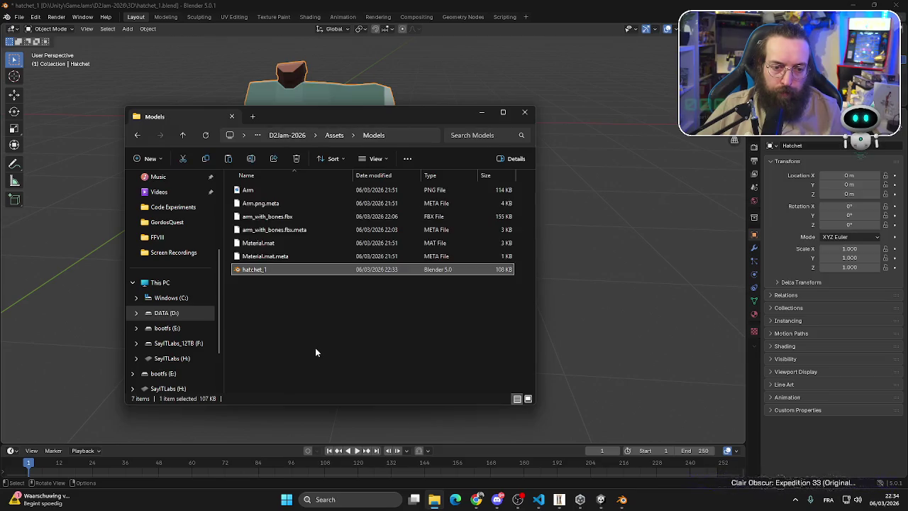
pyautogui.press('Delete')
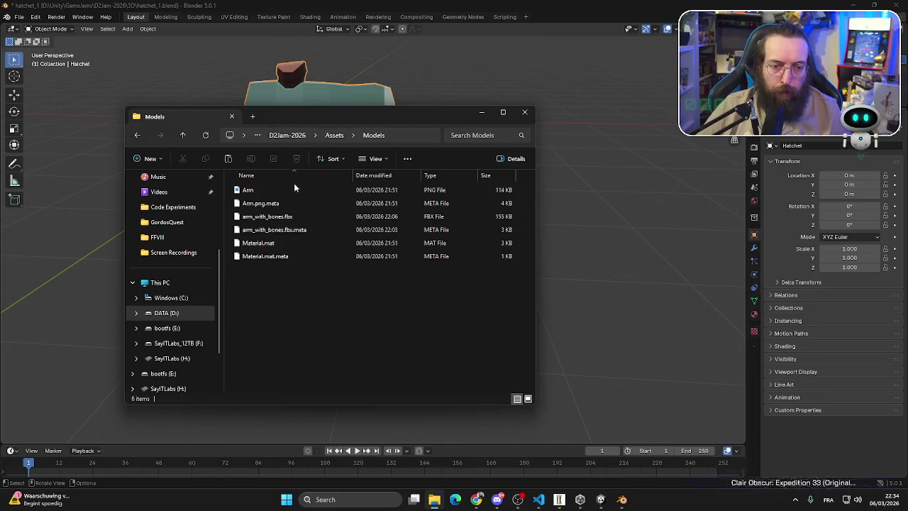
# - Select hatchet.fbx and the Hatchet texture in the D2Jam-2026 3D folder
pyautogui.click(138, 135)
pyautogui.click(137, 135)
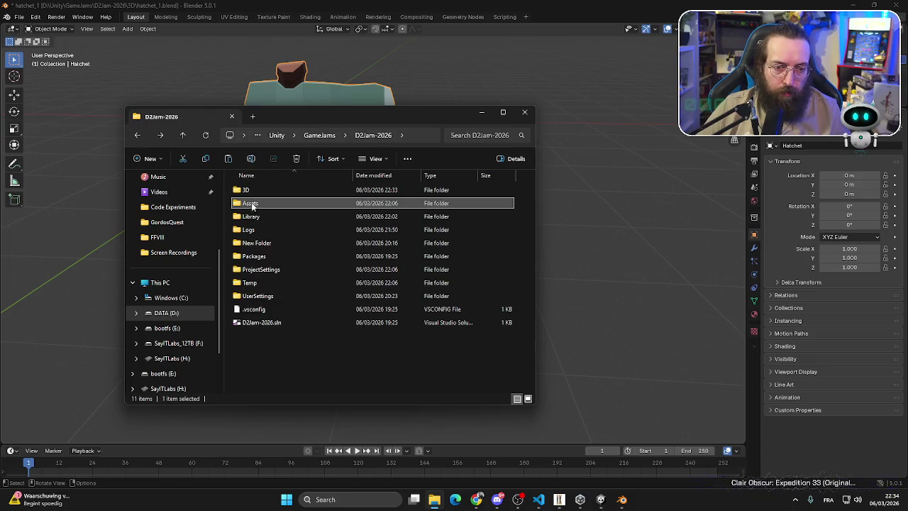
pyautogui.doubleClick(255, 204)
pyautogui.click(283, 216)
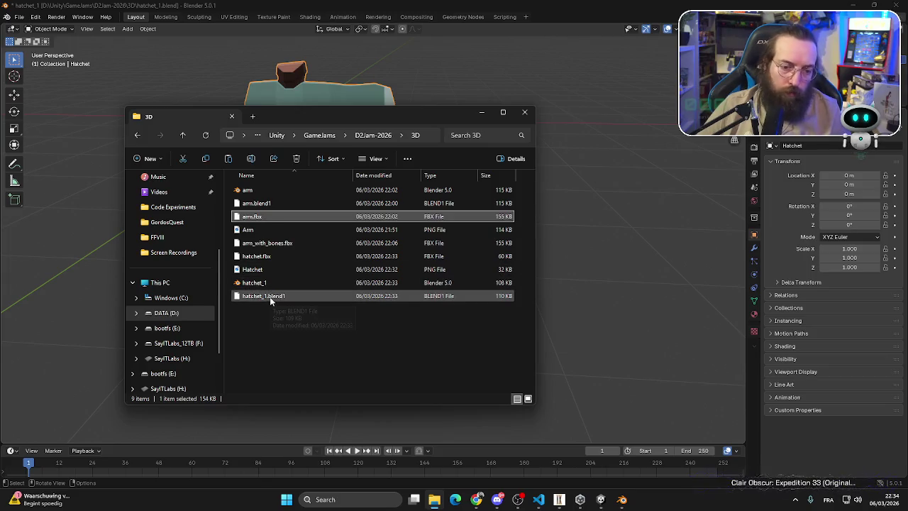
pyautogui.click(264, 257)
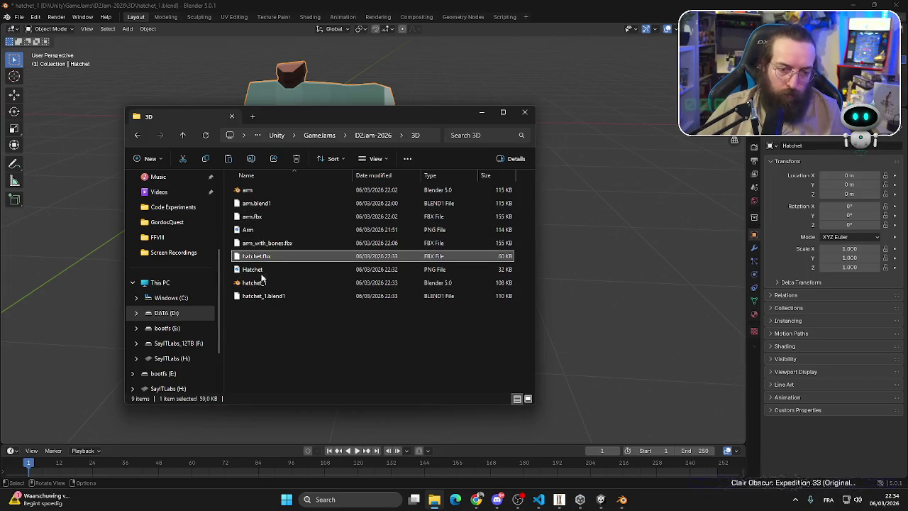
pyautogui.keyDown('ctrl'); pyautogui.click(264, 269); pyautogui.keyUp('ctrl')
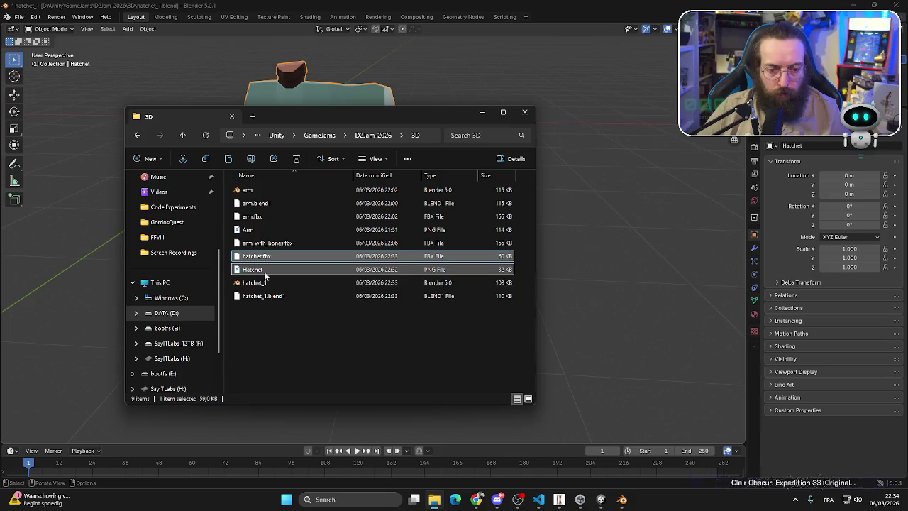
# - Paste both files into Assets/Models and switch to Unity
pyautogui.click(367, 137)
pyautogui.click(266, 204)
pyautogui.doubleClick(266, 204)
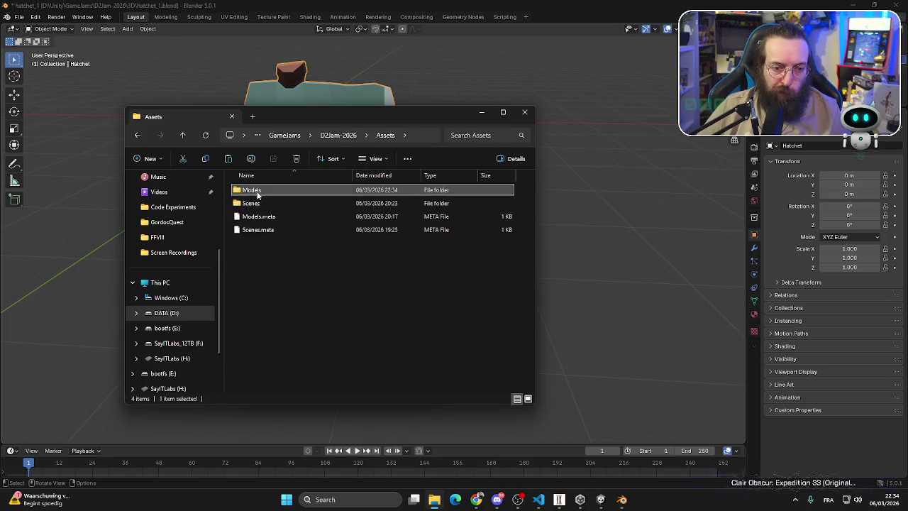
pyautogui.doubleClick(253, 190)
pyautogui.hotkey('ctrl', 'v')
pyautogui.click(310, 320)
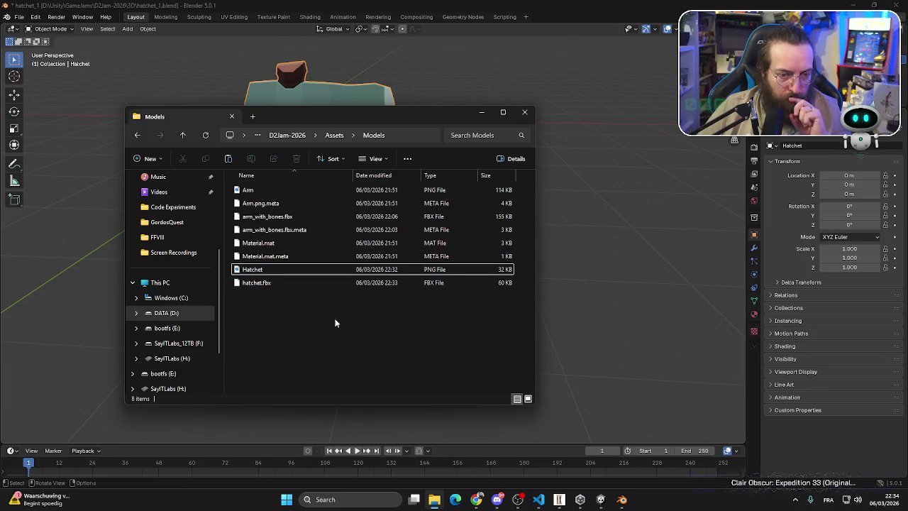
pyautogui.hotkey('alt', 'Tab')
pyautogui.hotkey('alt', 'Tab')
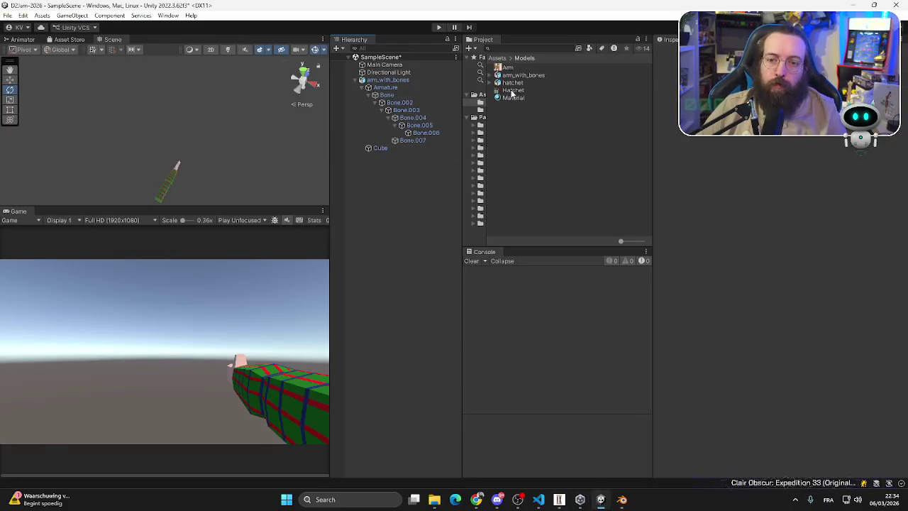
# - Drop the hatchet model into the Unity scene, keep it upright, and make the Scene view taller
pyautogui.moveTo(509, 83)
pyautogui.mouseDown()
pyautogui.moveTo(179, 152)
pyautogui.moveTo(171, 169)
pyautogui.moveTo(181, 147)
pyautogui.moveTo(169, 151)
pyautogui.mouseUp()
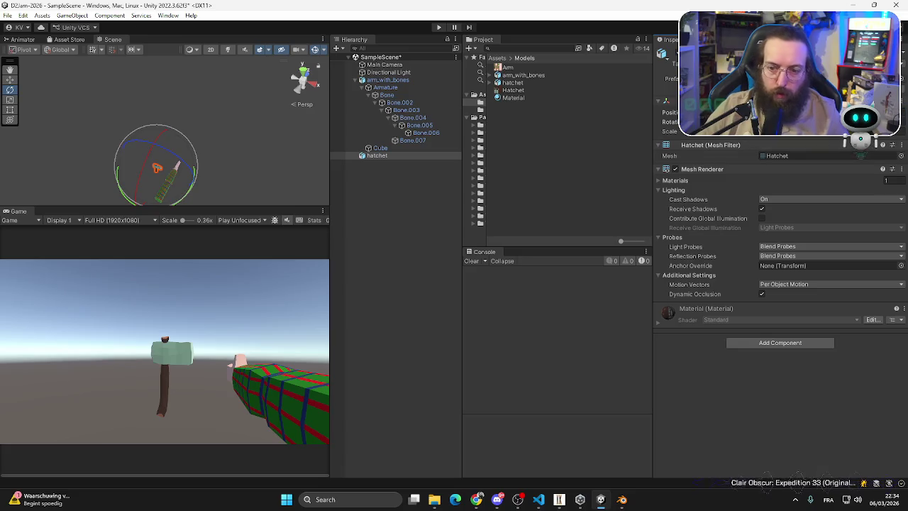
pyautogui.hotkey('ctrl', 'z')
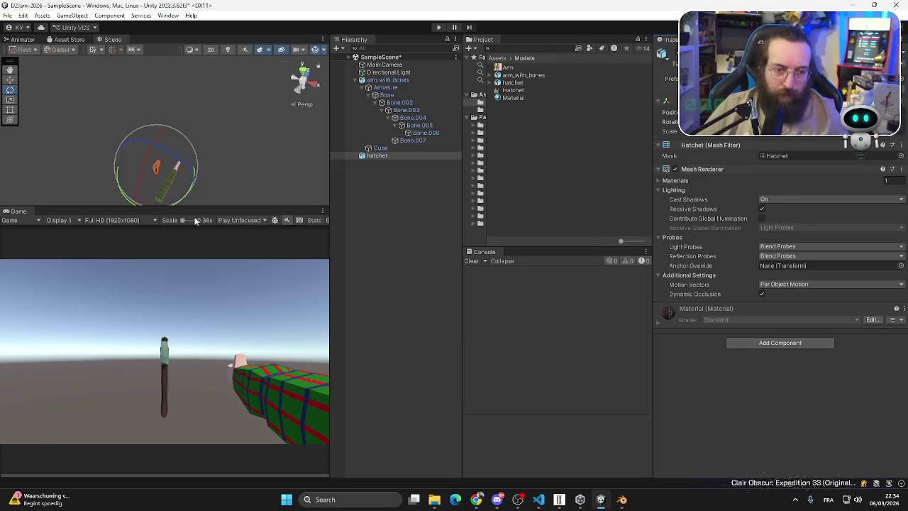
pyautogui.moveTo(196, 208)
pyautogui.mouseDown()
pyautogui.moveTo(234, 267)
pyautogui.moveTo(234, 293)
pyautogui.mouseUp()
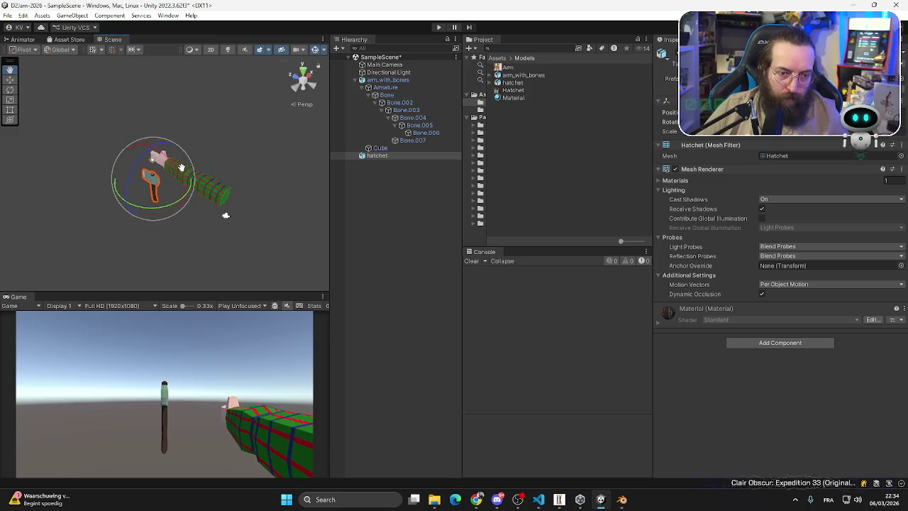
# - Move the hatchet along its X and Y axes until it sits beside the arm's hand
pyautogui.click(9, 81)
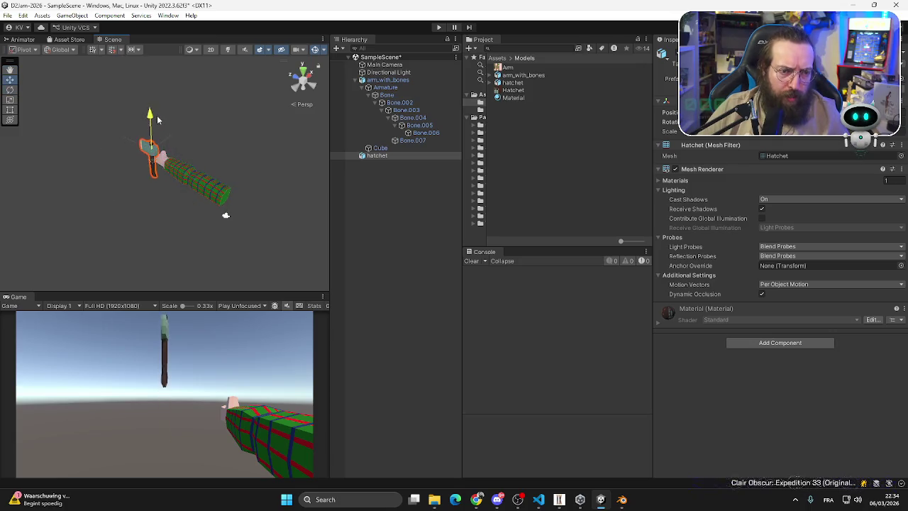
pyautogui.moveTo(159, 135)
pyautogui.mouseDown()
pyautogui.moveTo(291, 182)
pyautogui.moveTo(198, 183)
pyautogui.moveTo(222, 211)
pyautogui.moveTo(215, 198)
pyautogui.moveTo(164, 177)
pyautogui.moveTo(153, 186)
pyautogui.mouseUp()
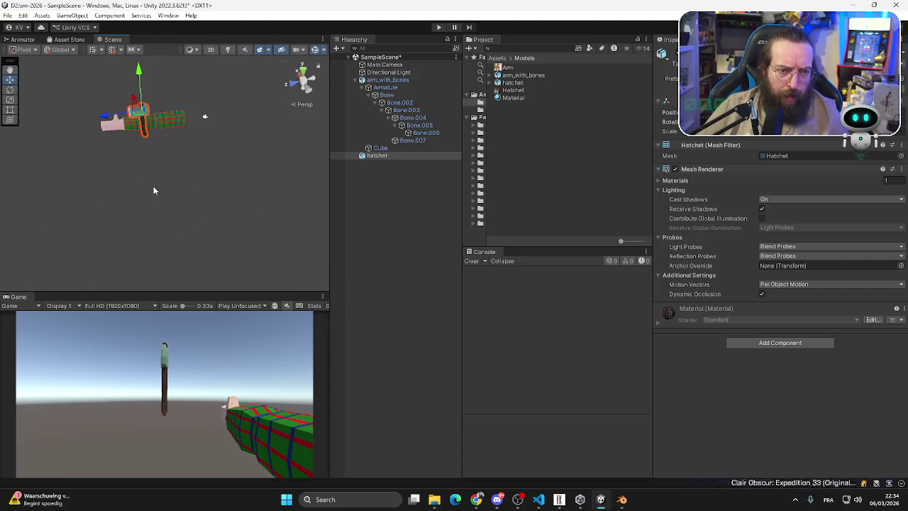
pyautogui.moveTo(109, 119); pyautogui.dragTo(81, 122)
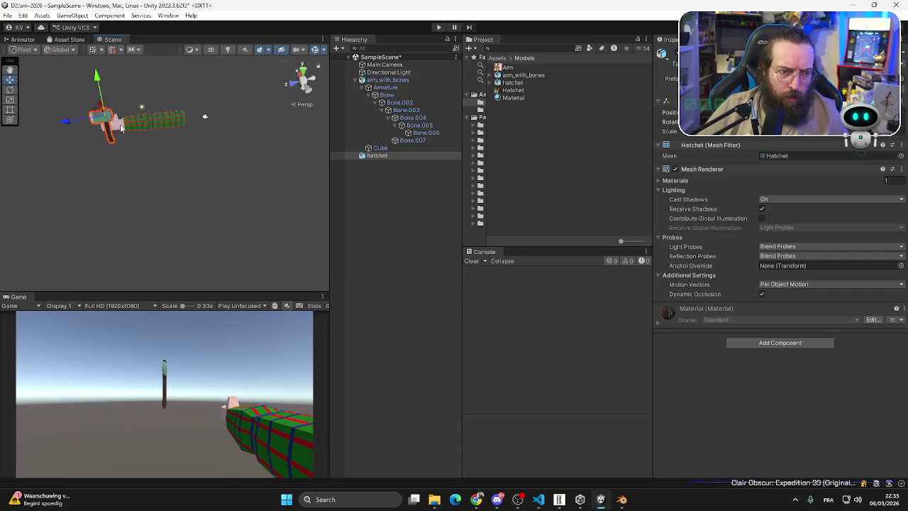
pyautogui.moveTo(104, 84)
pyautogui.mouseDown()
pyautogui.moveTo(106, 134)
pyautogui.moveTo(94, 88)
pyautogui.moveTo(207, 89)
pyautogui.moveTo(242, 116)
pyautogui.moveTo(156, 152)
pyautogui.moveTo(106, 205)
pyautogui.mouseUp()
pyautogui.press('w')
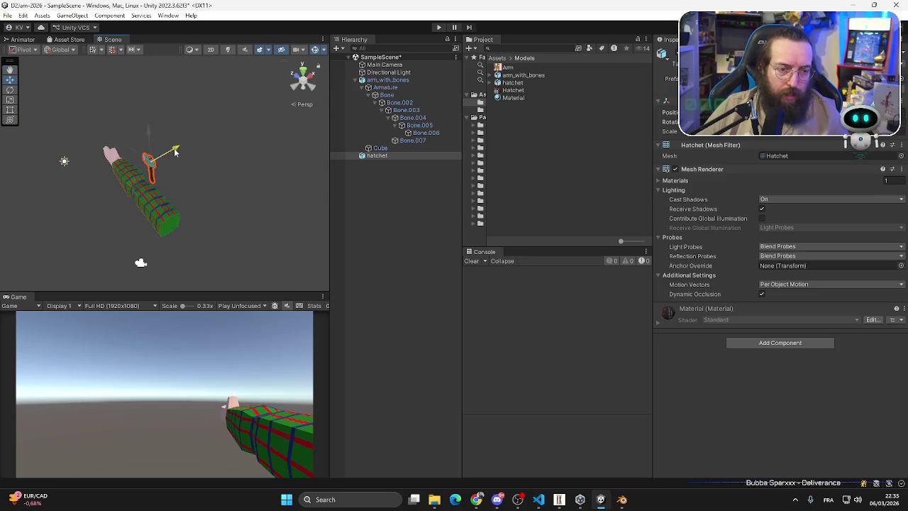
pyautogui.moveTo(152, 152)
pyautogui.mouseDown()
pyautogui.moveTo(84, 170)
pyautogui.moveTo(76, 122)
pyautogui.moveTo(117, 137)
pyautogui.moveTo(135, 132)
pyautogui.mouseUp()
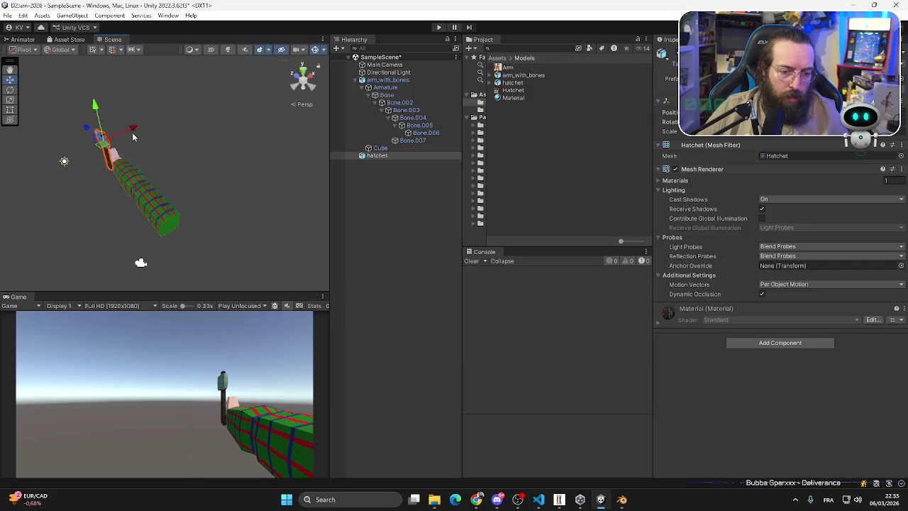
pyautogui.moveTo(105, 204)
pyautogui.keyDown('alt'); pyautogui.mouseDown()
pyautogui.moveTo(150, 199)
pyautogui.moveTo(253, 153)
pyautogui.mouseUp(); pyautogui.keyUp('alt')
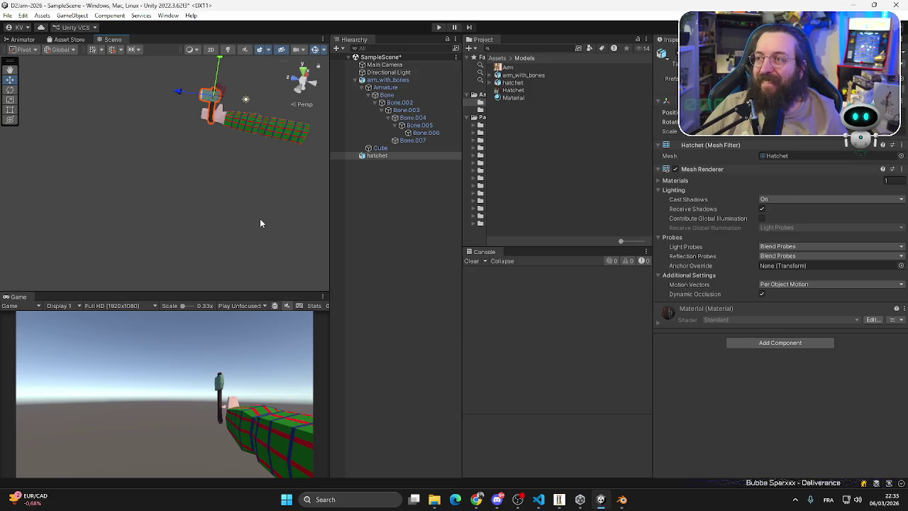
pyautogui.click(602, 502)
# - Scale the hatchet to 3.228, then in back ortho view lower it until the handle meets the origin
pyautogui.scroll(-5, 375, 190)
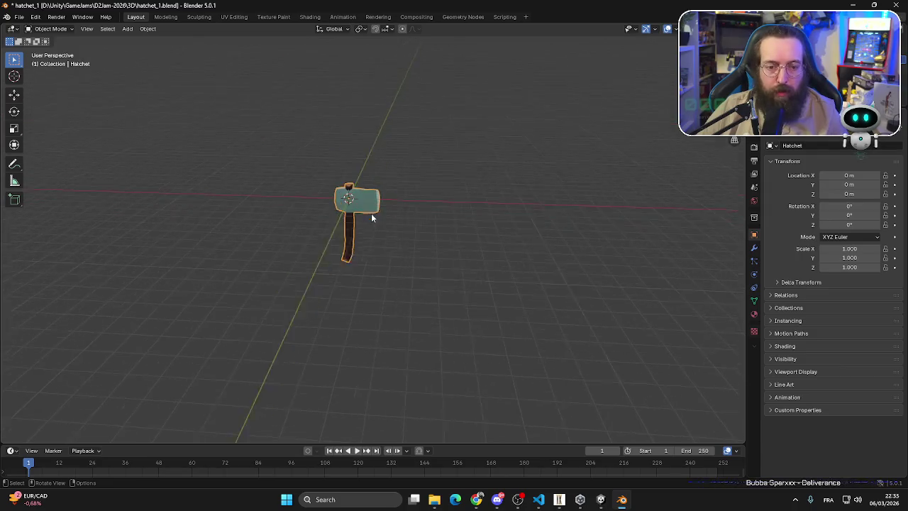
pyautogui.press('s')
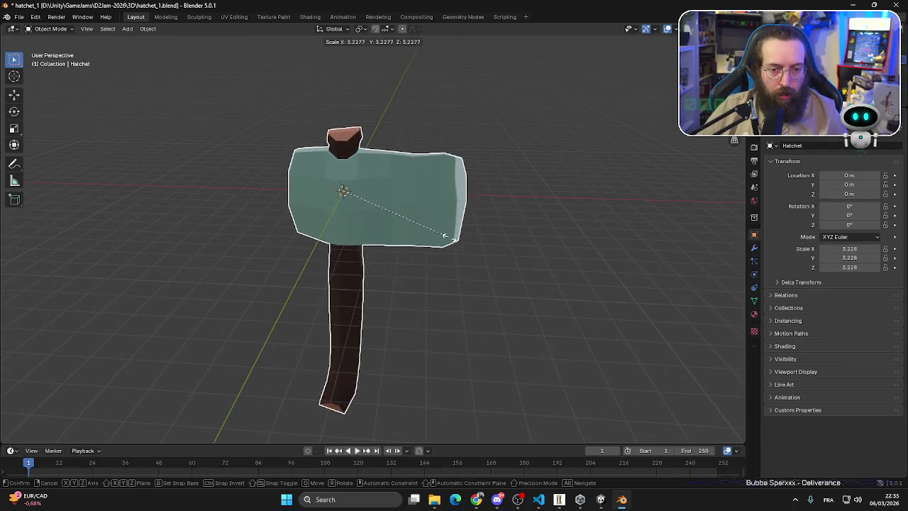
pyautogui.click(444, 235)
pyautogui.press('ctrl+KP_1')
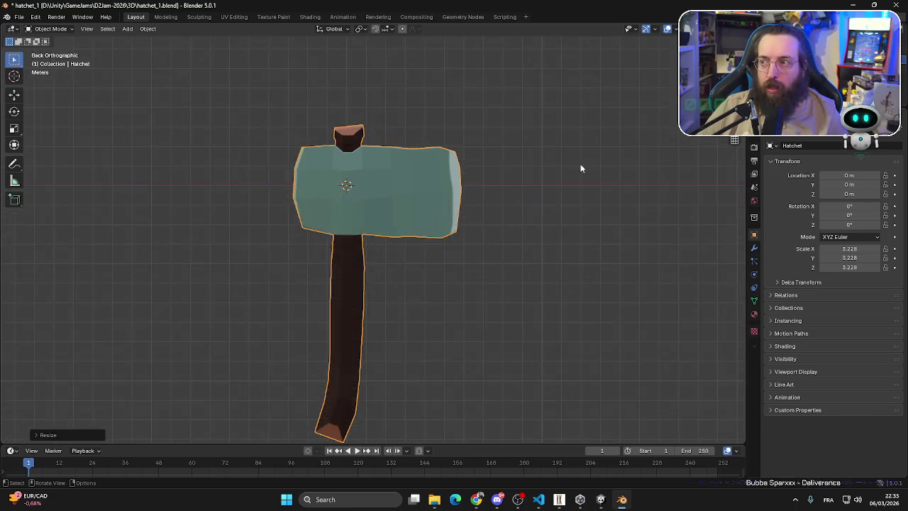
pyautogui.scroll(-6, 492, 175)
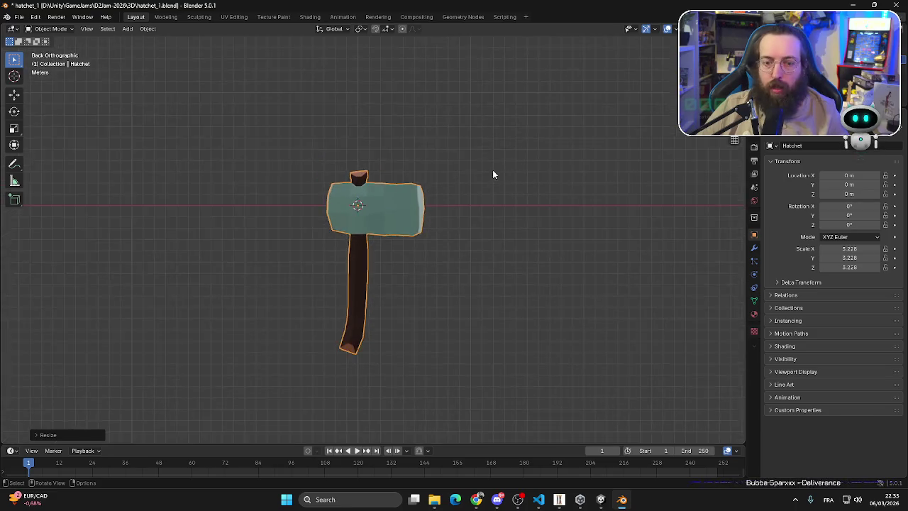
pyautogui.click(14, 95)
pyautogui.moveTo(365, 186); pyautogui.dragTo(369, 133)
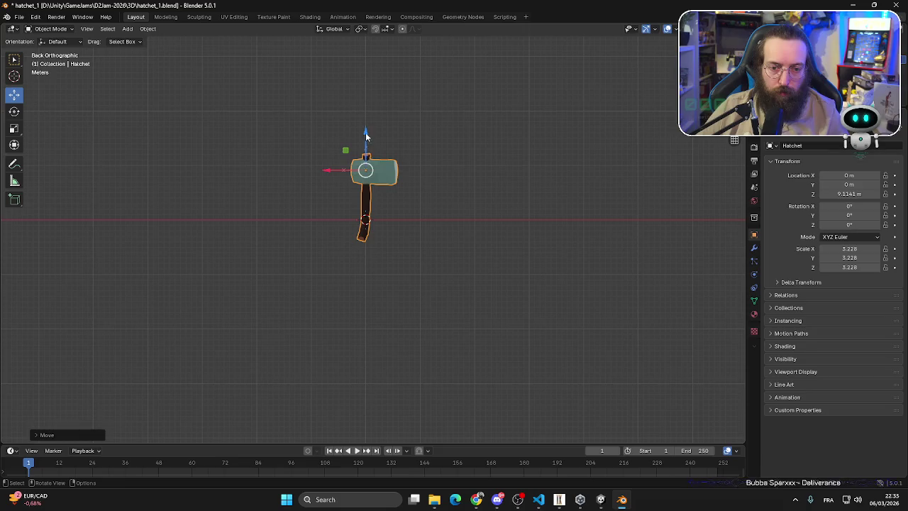
pyautogui.moveTo(366, 135); pyautogui.dragTo(366, 186)
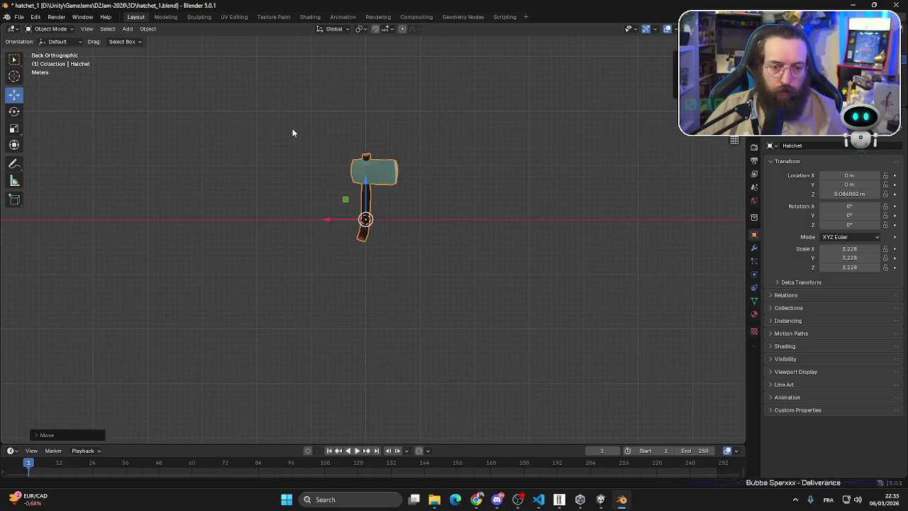
# - Apply all transforms to the hatchet and save hatchet_1.blend
pyautogui.click(148, 29)
pyautogui.moveTo(166, 40)
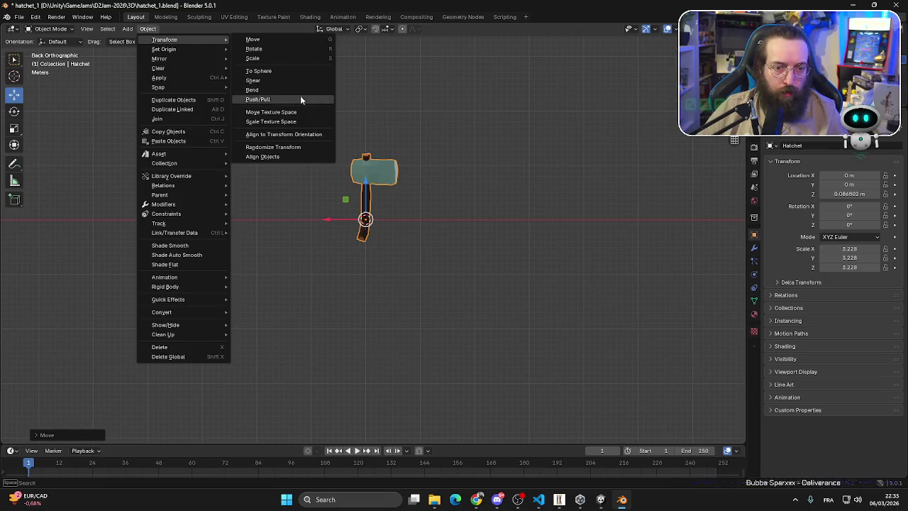
pyautogui.moveTo(177, 83)
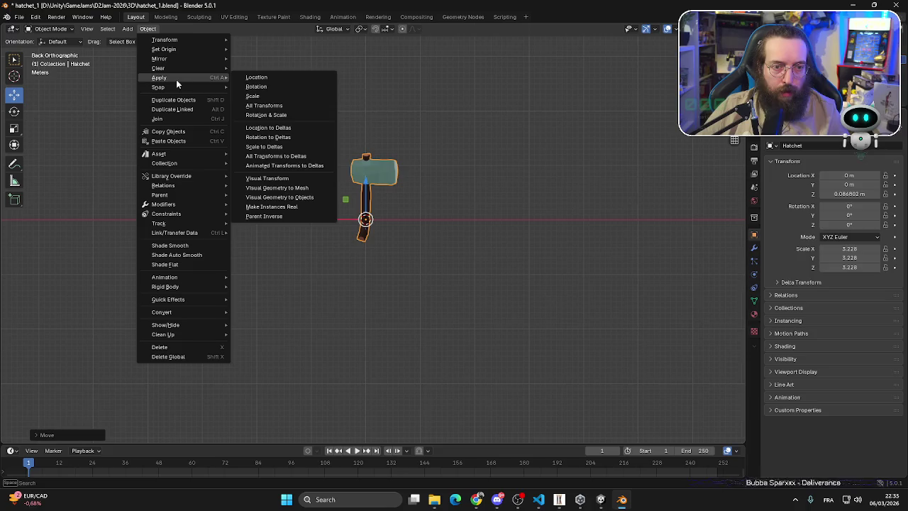
pyautogui.click(281, 105)
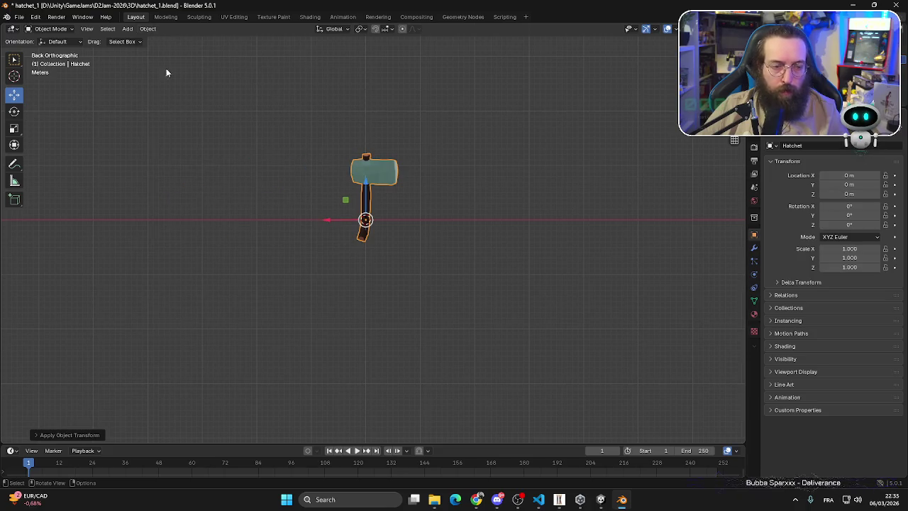
pyautogui.click(19, 16)
pyautogui.click(35, 79)
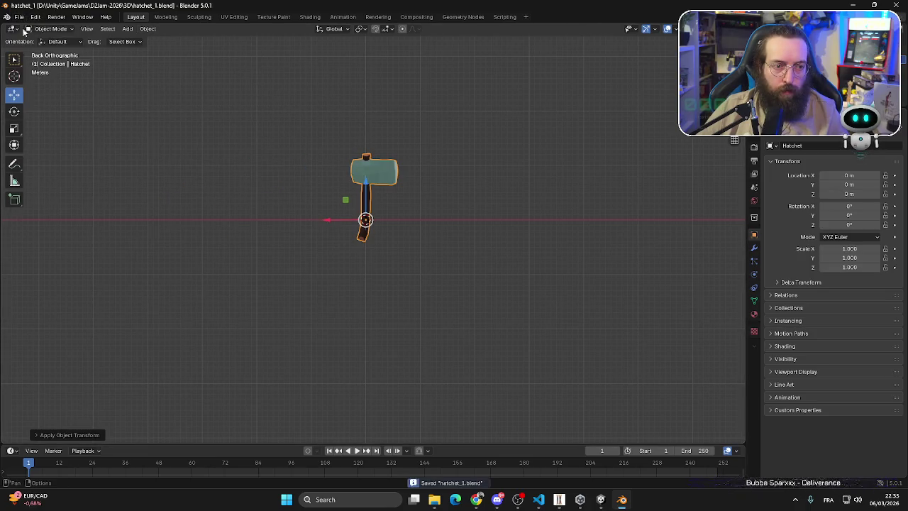
pyautogui.click(19, 16)
# - Export the hatchet as hatchet.fbx into the 3D folder
pyautogui.moveTo(43, 161)
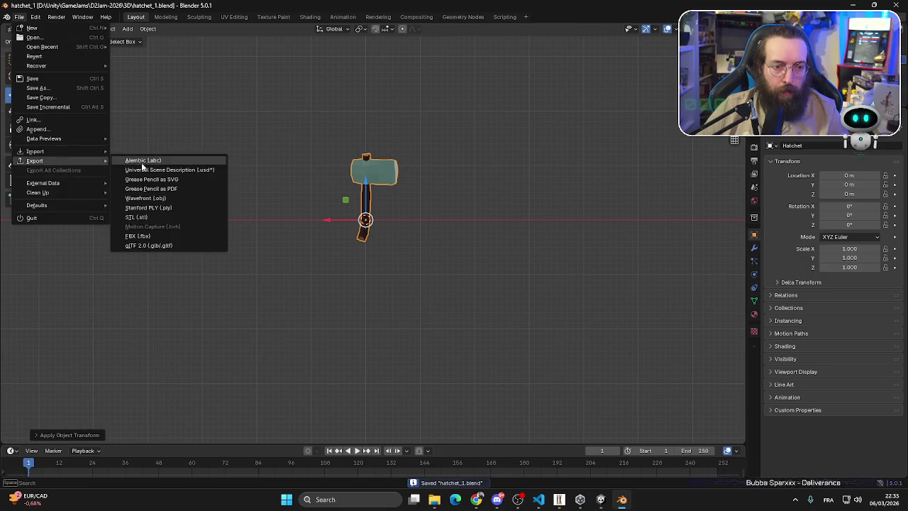
pyautogui.click(155, 238)
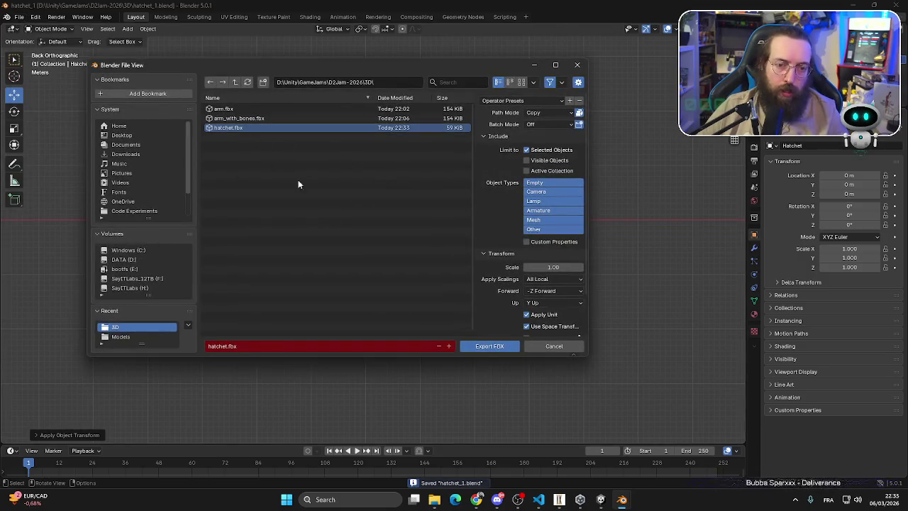
pyautogui.click(477, 342)
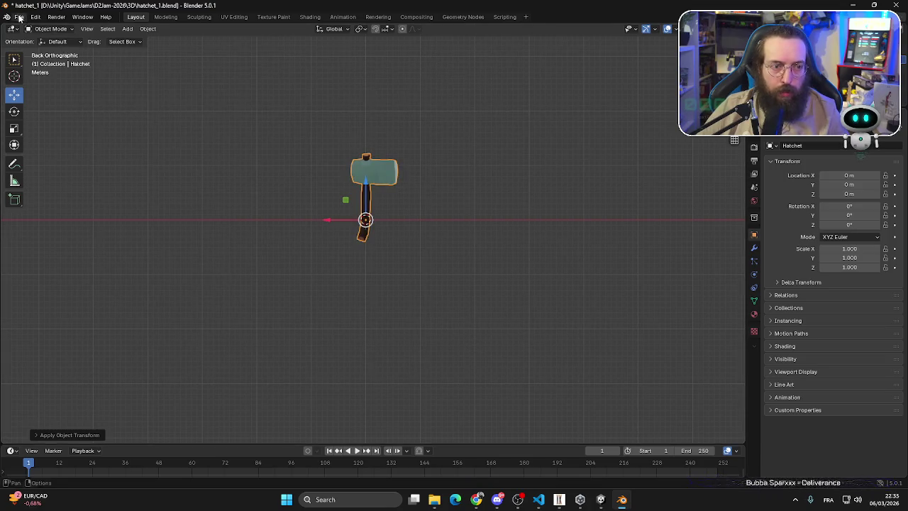
# - Re-export hatchet.fbx into D2Jam-2026/Assets/Models and return to Unity
pyautogui.click(19, 16)
pyautogui.moveTo(56, 163)
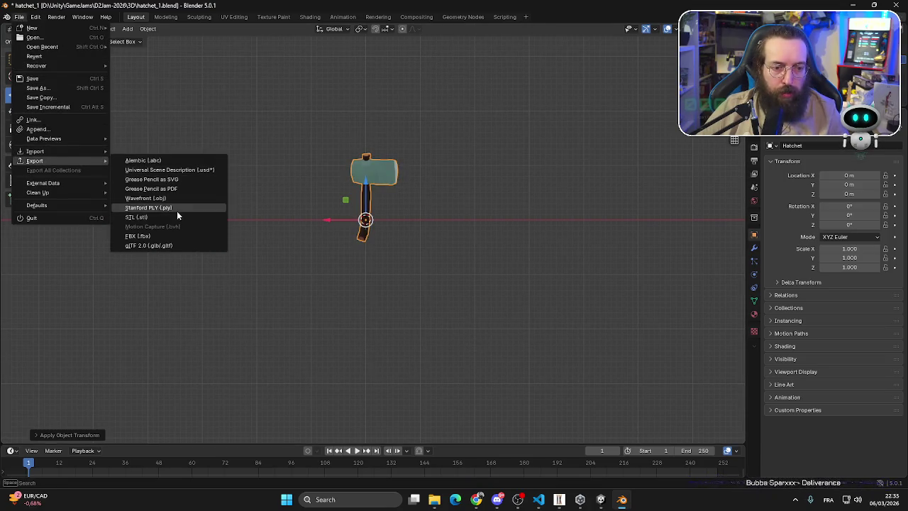
pyautogui.click(155, 236)
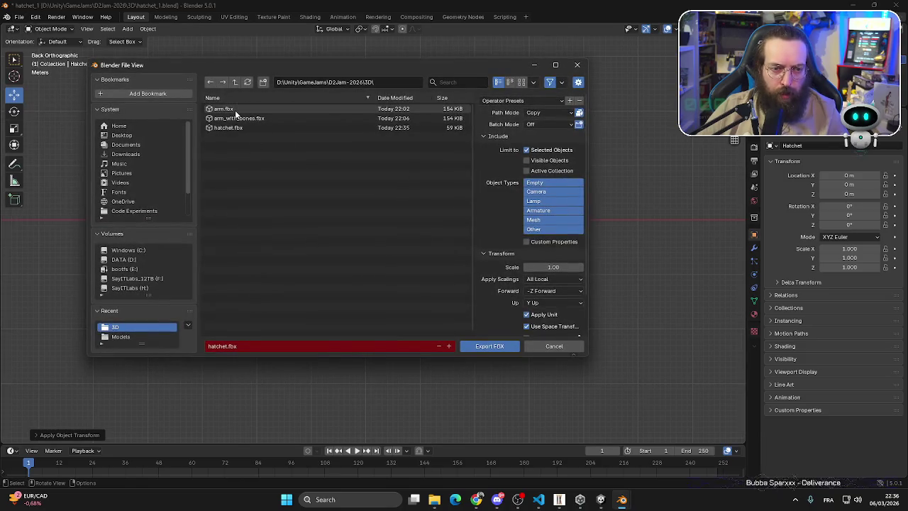
pyautogui.click(235, 82)
pyautogui.doubleClick(224, 118)
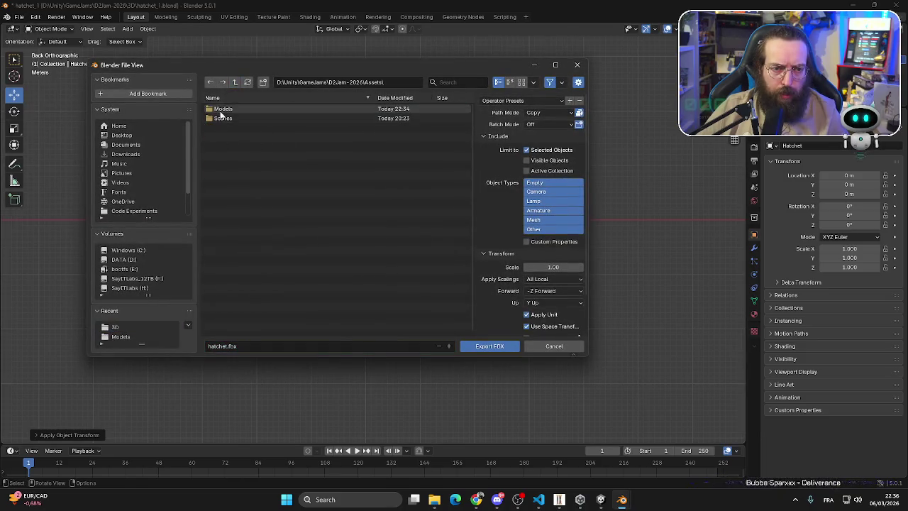
pyautogui.doubleClick(220, 118)
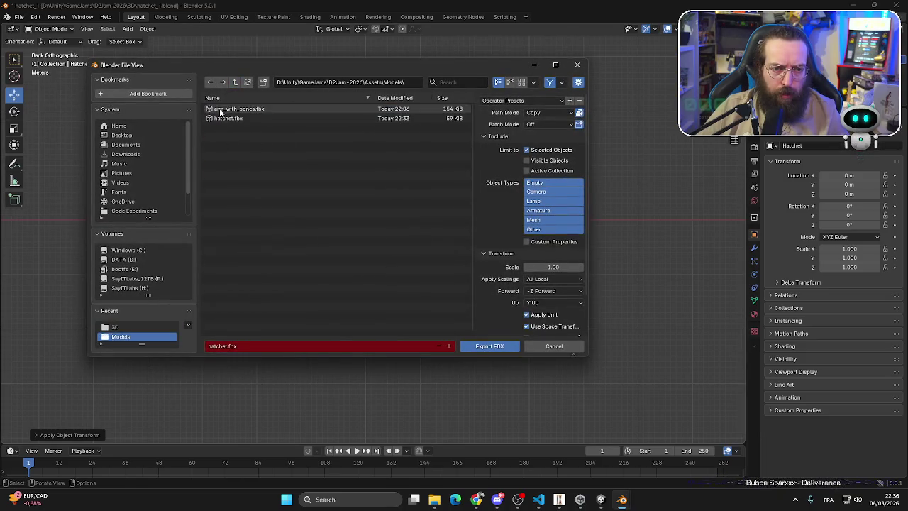
pyautogui.click(496, 347)
pyautogui.click(601, 505)
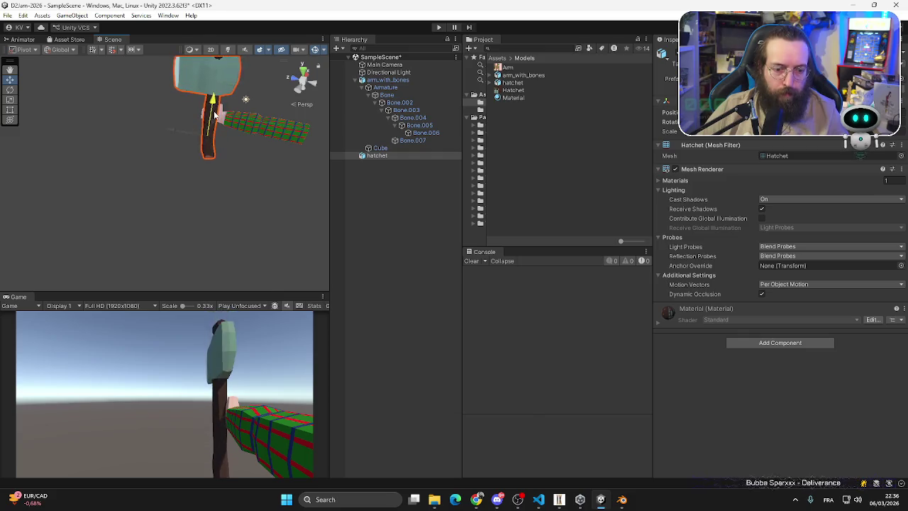
# - Nudge the enlarged hatchet along its Y axis until the handle rests in the arm's hand
pyautogui.moveTo(215, 114)
pyautogui.mouseDown()
pyautogui.moveTo(204, 108)
pyautogui.moveTo(195, 117)
pyautogui.mouseUp()
pyautogui.scroll(-2, 220, 178)
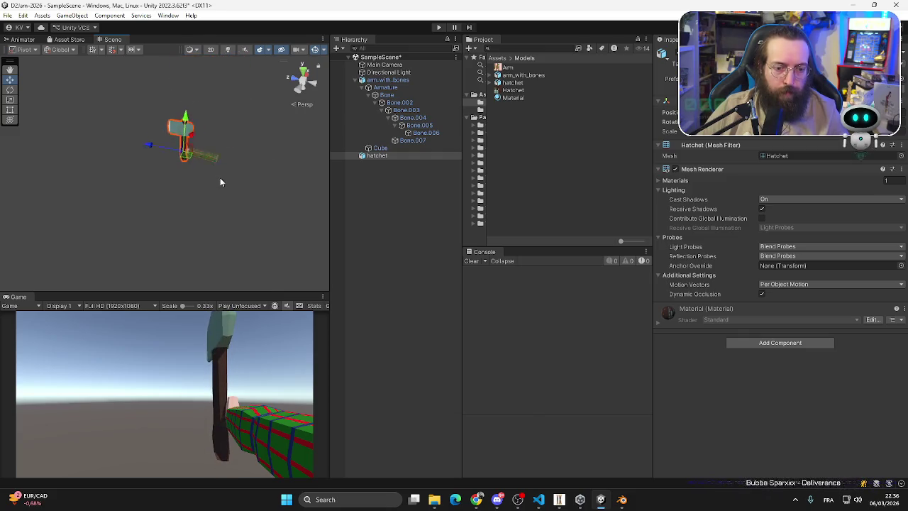
pyautogui.scroll(3, 220, 113)
pyautogui.moveTo(219, 84); pyautogui.dragTo(219, 90)
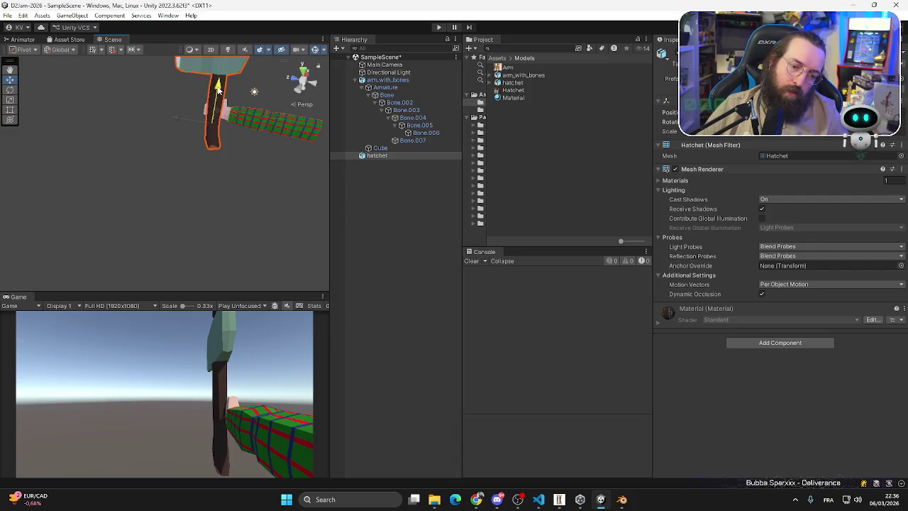
pyautogui.moveTo(224, 101); pyautogui.dragTo(224, 95)
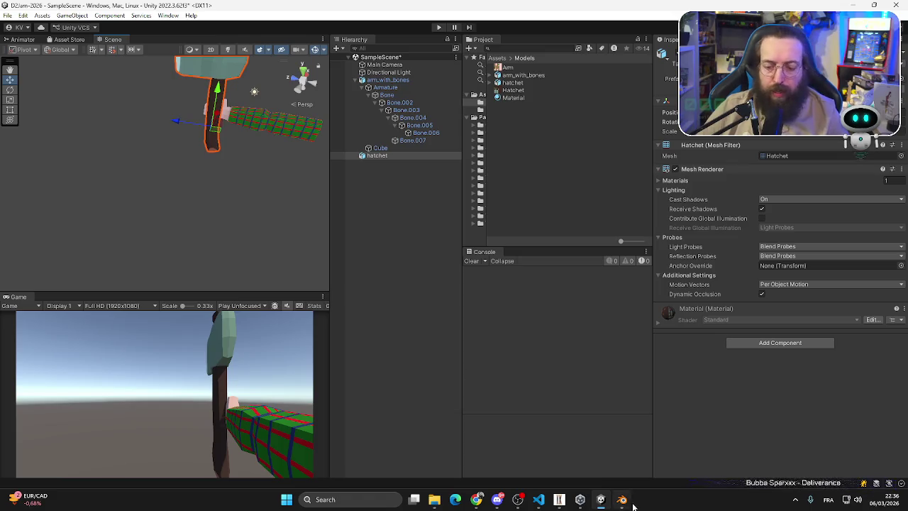
pyautogui.click(629, 500)
# - Scale the hatchet down to 0.668, apply all transforms, and save the blend file
pyautogui.press('s')
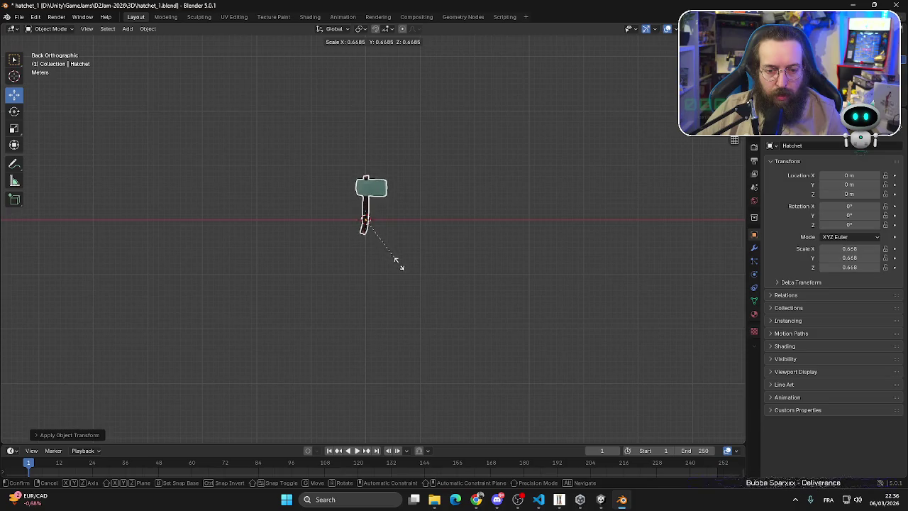
pyautogui.click(399, 264)
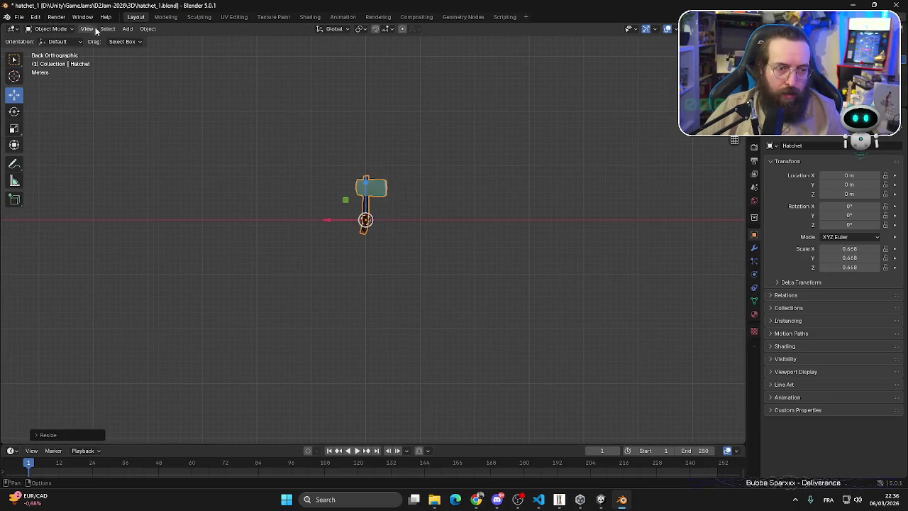
pyautogui.click(147, 29)
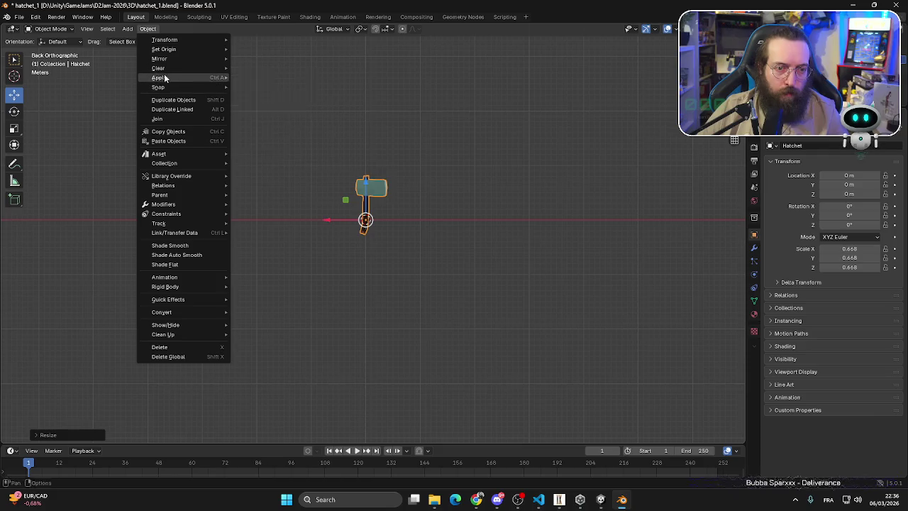
pyautogui.moveTo(167, 78)
pyautogui.click(262, 109)
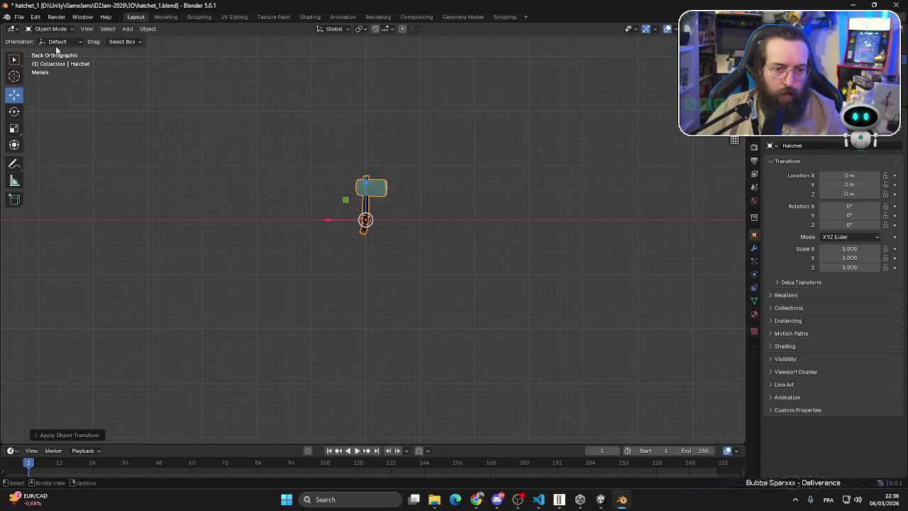
pyautogui.click(19, 17)
pyautogui.click(33, 78)
# - Export the hatchet as FBX, overwriting the existing hatchet.fbx in the Models folder
pyautogui.click(19, 17)
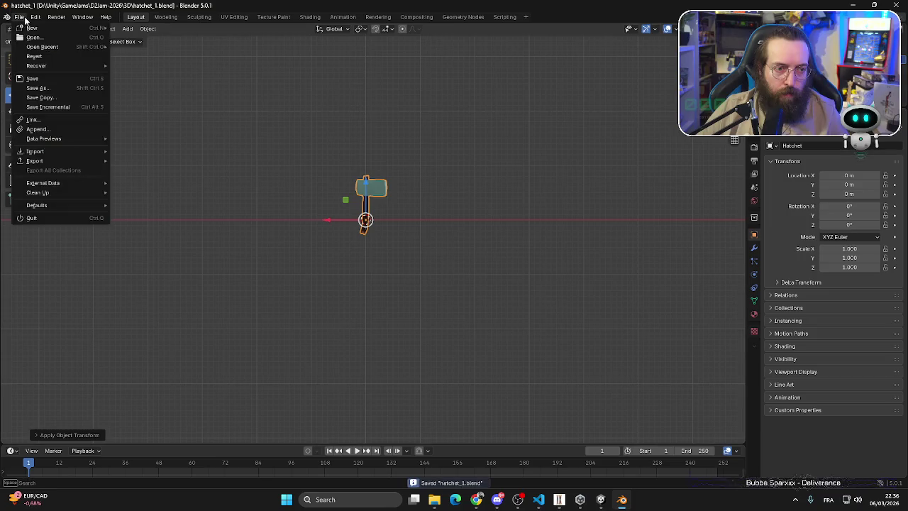
pyautogui.moveTo(47, 164)
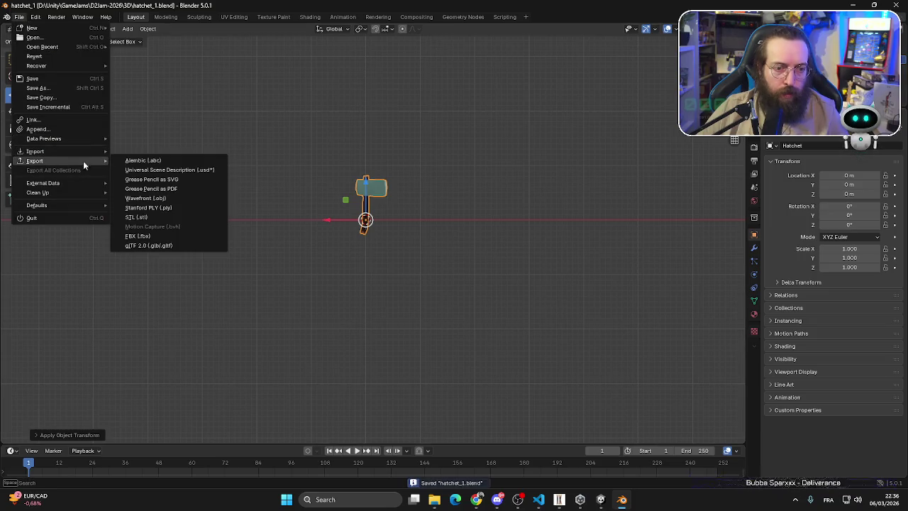
pyautogui.click(146, 235)
pyautogui.click(237, 118)
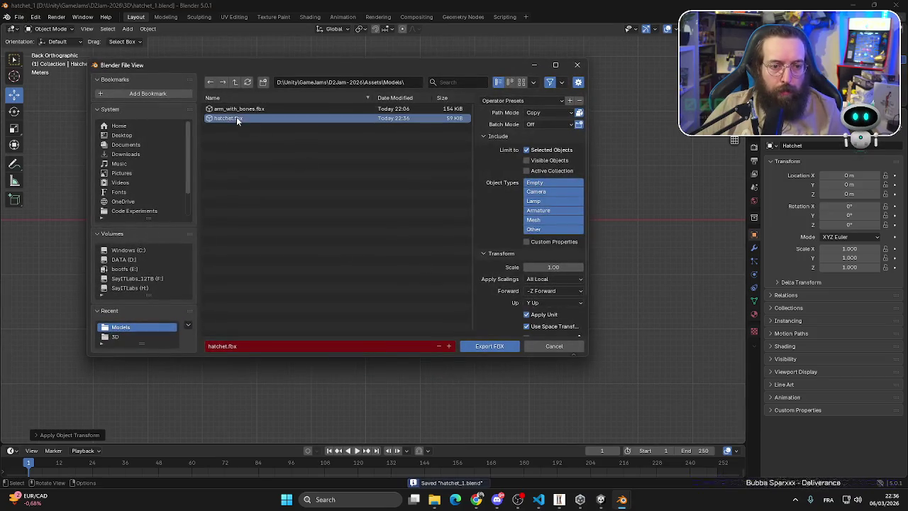
pyautogui.click(488, 346)
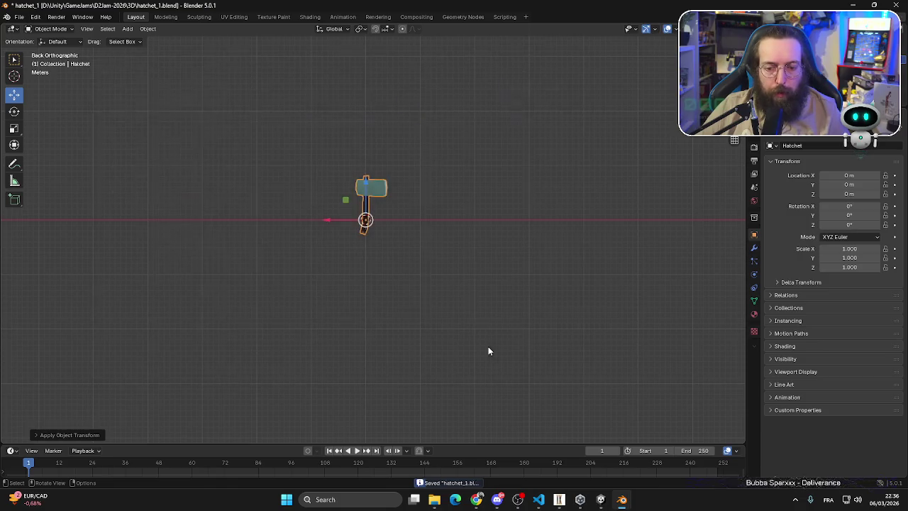
pyautogui.click(600, 499)
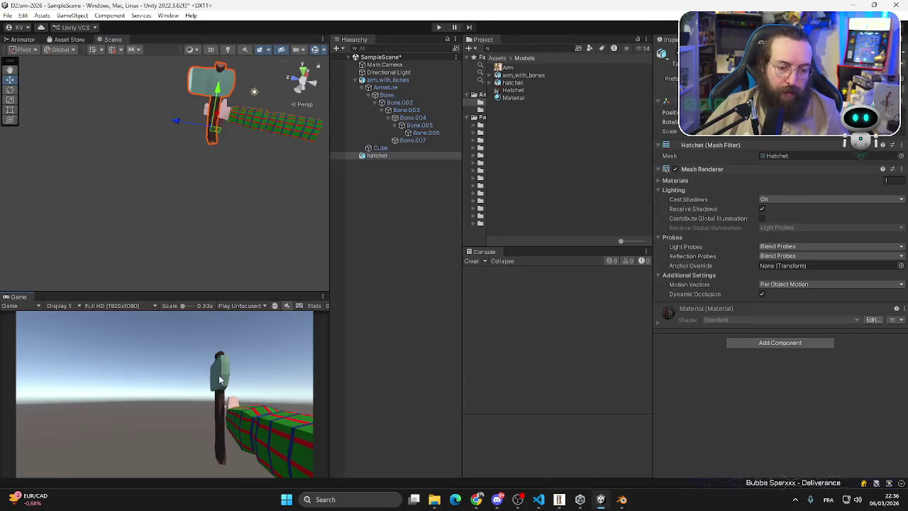
# - Raise the hatchet slightly, then select Bone.004 and rotate it to bend the arm
pyautogui.moveTo(218, 93); pyautogui.dragTo(215, 88)
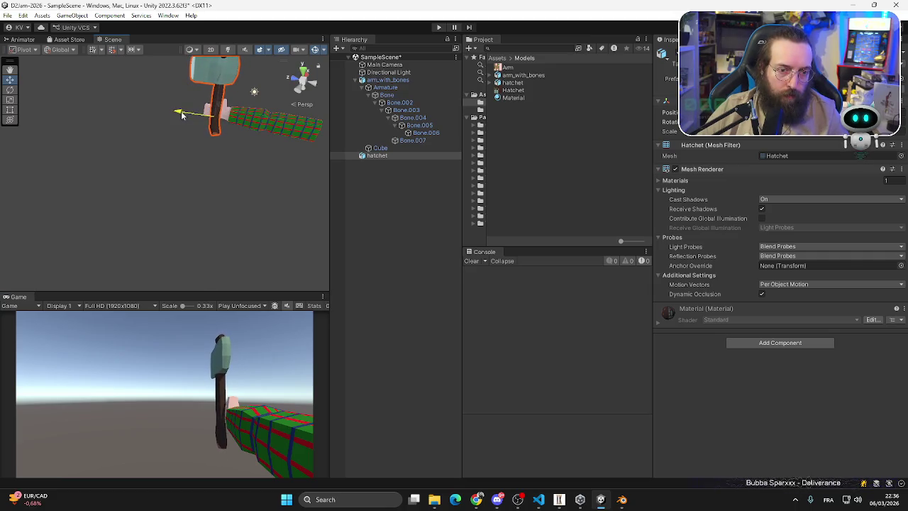
pyautogui.click(417, 125)
pyautogui.doubleClick(413, 117)
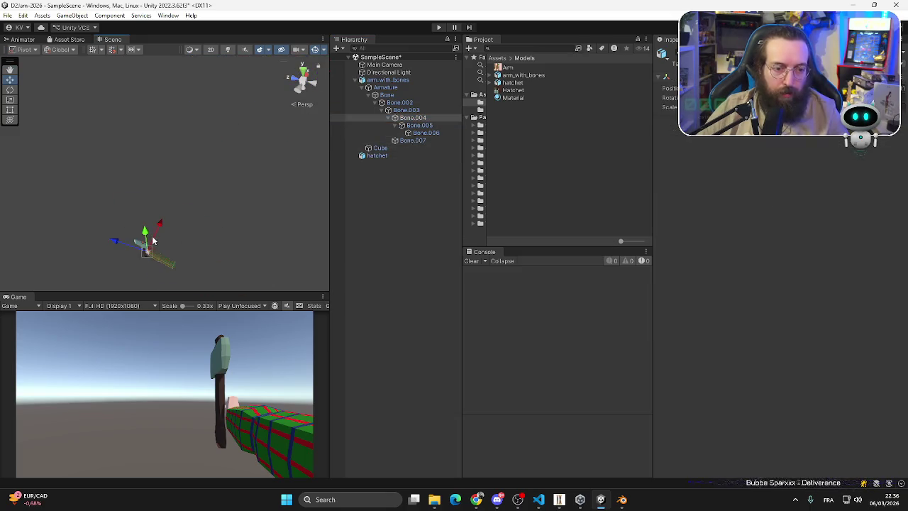
pyautogui.press('w')
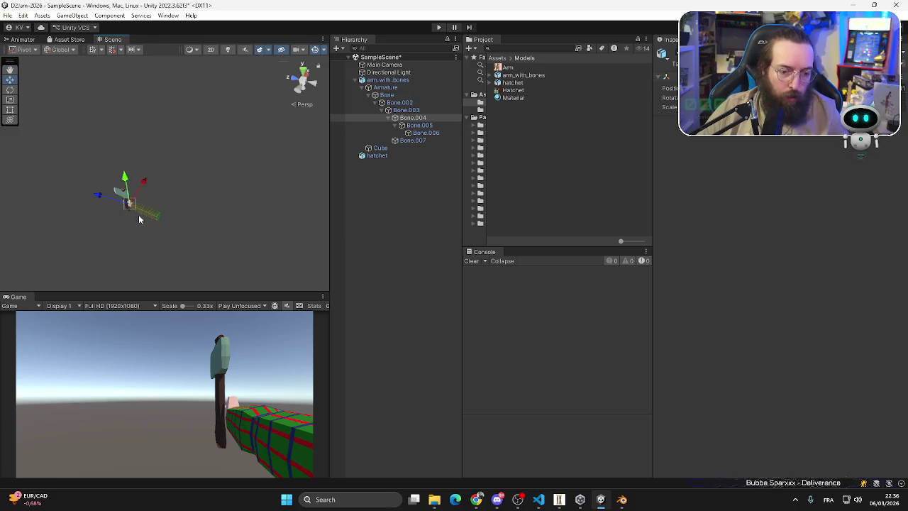
pyautogui.click(10, 90)
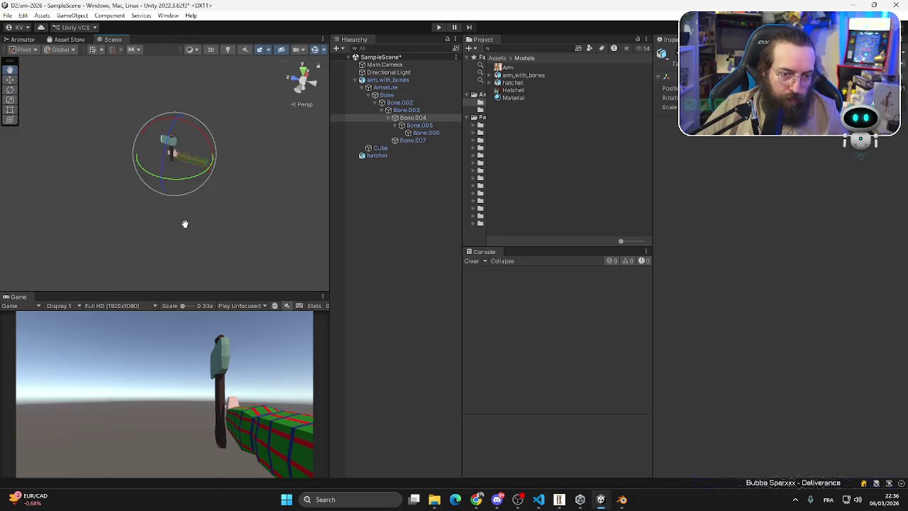
pyautogui.moveTo(167, 174); pyautogui.dragTo(176, 176)
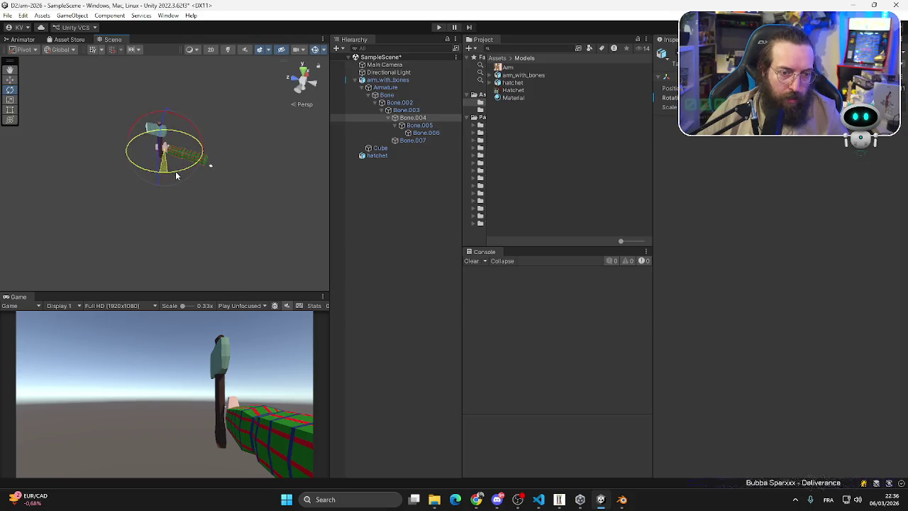
# - Rotate Bone.005 and Bone.003 to adjust the arm's pose
pyautogui.click(181, 175)
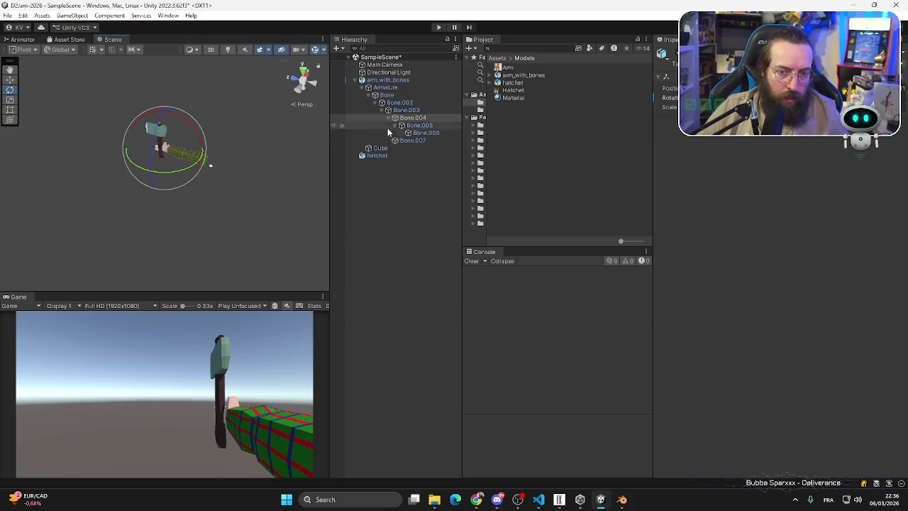
pyautogui.moveTo(194, 173)
pyautogui.mouseDown()
pyautogui.moveTo(207, 168)
pyautogui.moveTo(187, 175)
pyautogui.moveTo(219, 178)
pyautogui.mouseUp()
pyautogui.click(415, 134)
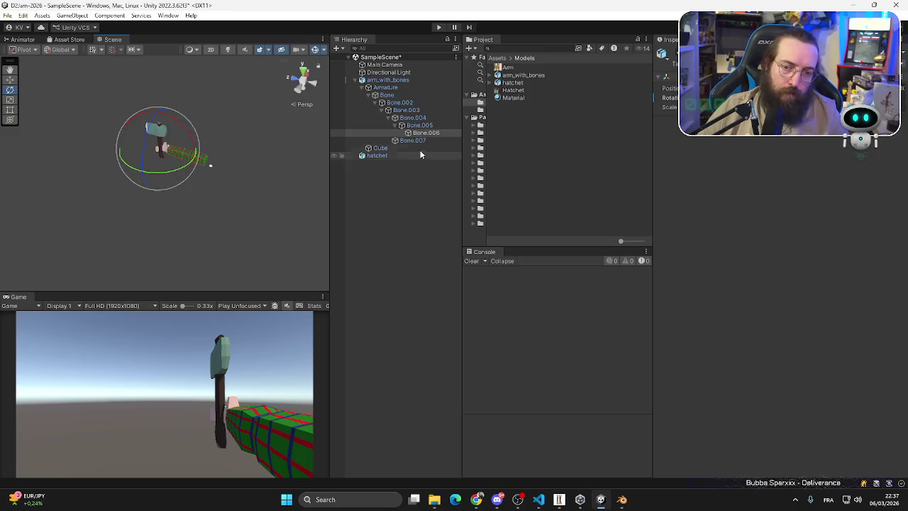
pyautogui.click(410, 116)
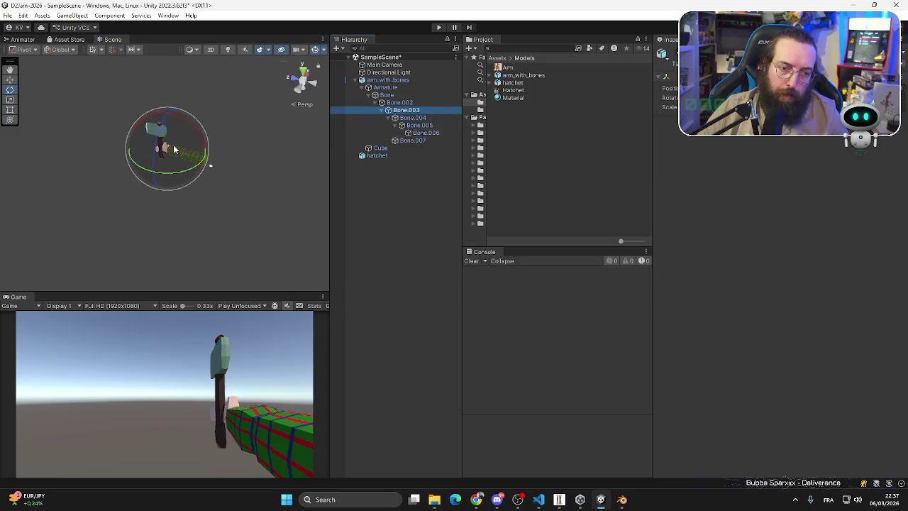
pyautogui.moveTo(157, 186); pyautogui.dragTo(162, 181)
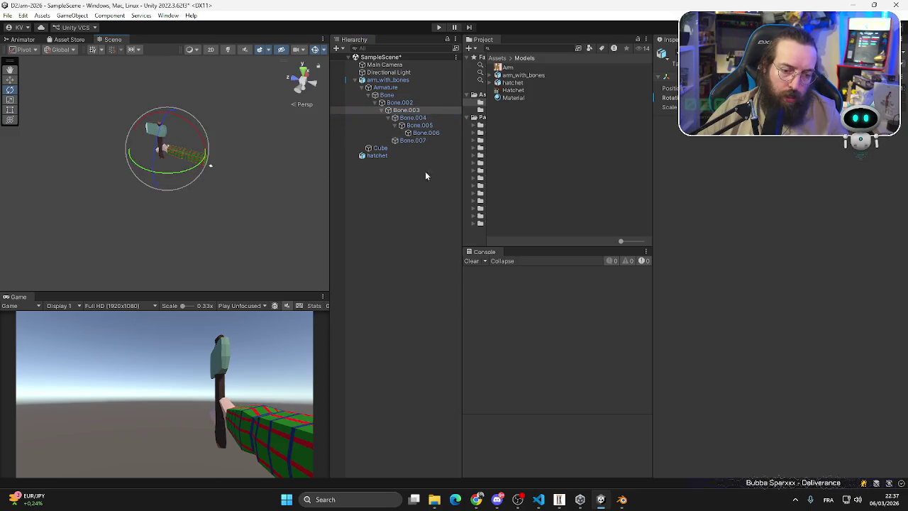
# - Rotate Bone.003 further and turn Bone.004 to reposition the hatchet
pyautogui.moveTo(174, 114); pyautogui.dragTo(195, 110)
pyautogui.click(413, 117)
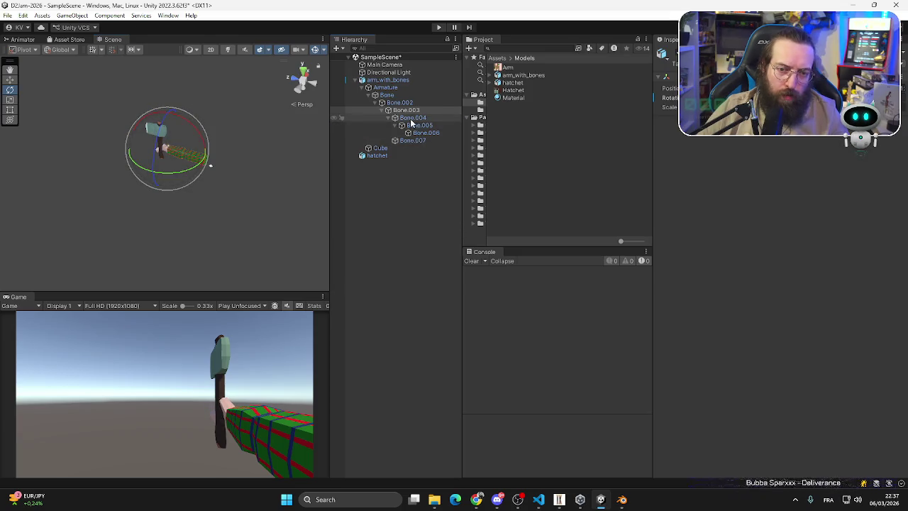
pyautogui.moveTo(159, 149); pyautogui.dragTo(163, 139)
pyautogui.click(433, 125)
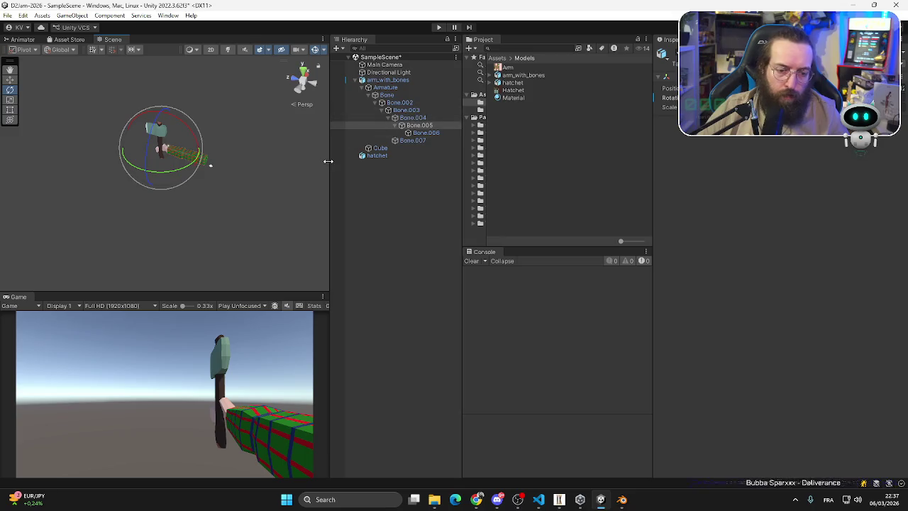
# - Drag the hatchet in the Hierarchy so it is parented under Bone.007
pyautogui.click(405, 141)
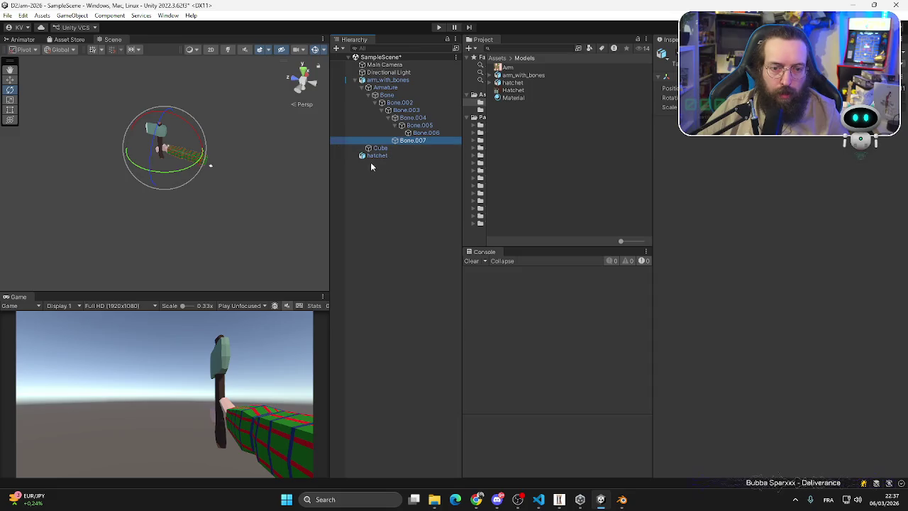
pyautogui.moveTo(375, 157); pyautogui.dragTo(424, 133)
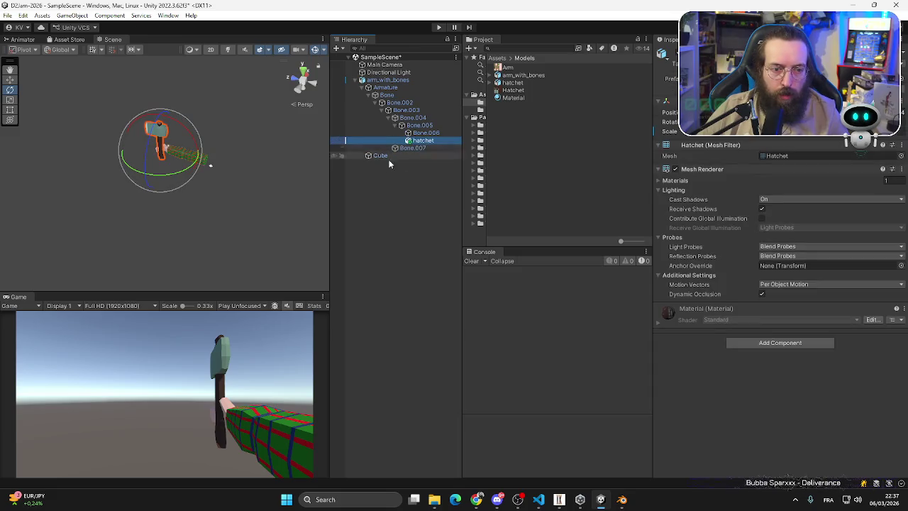
pyautogui.click(422, 185)
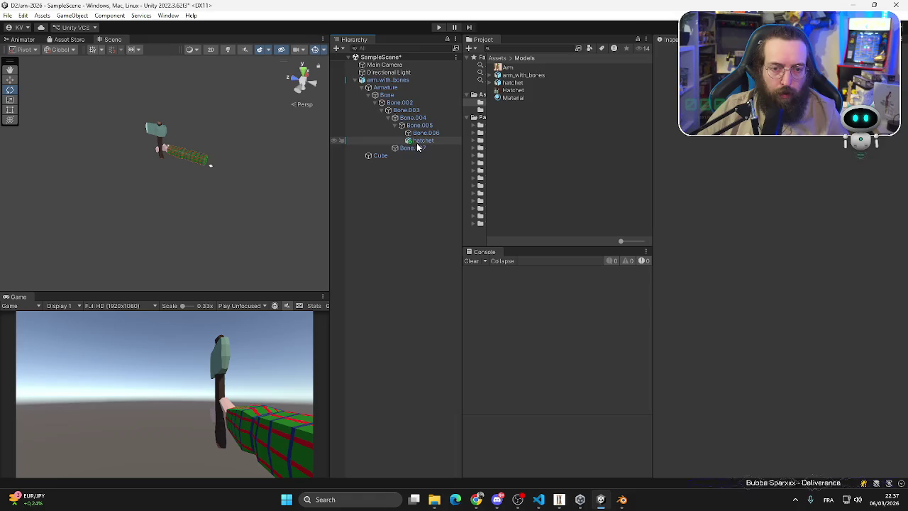
pyautogui.moveTo(422, 141); pyautogui.dragTo(418, 148)
pyautogui.click(416, 169)
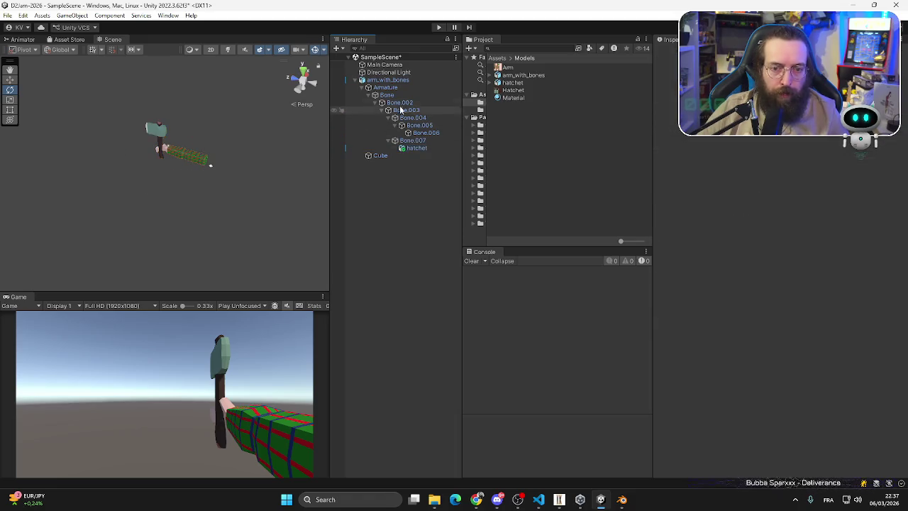
pyautogui.click(387, 95)
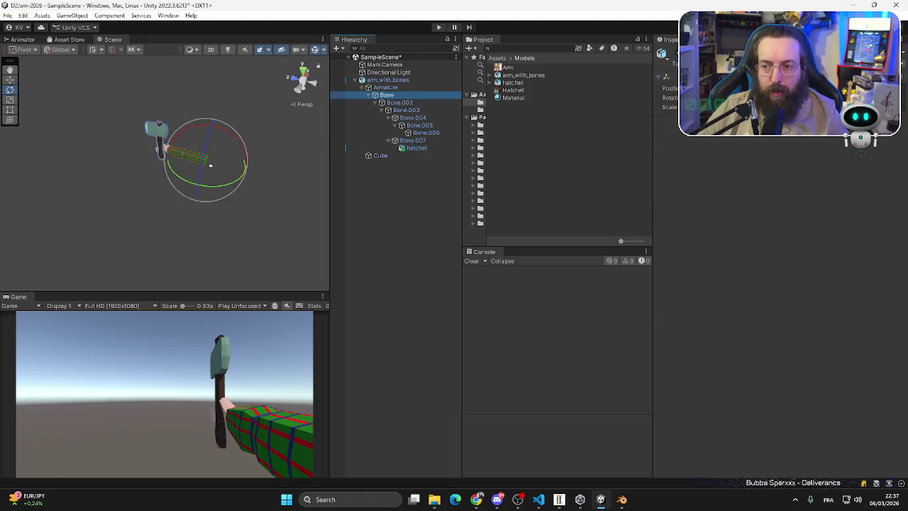
pyautogui.click(210, 166)
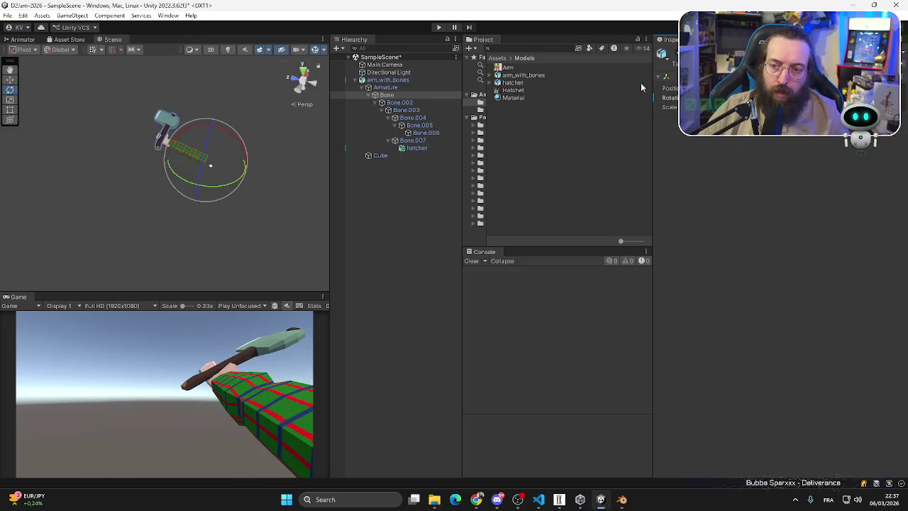
pyautogui.click(399, 103)
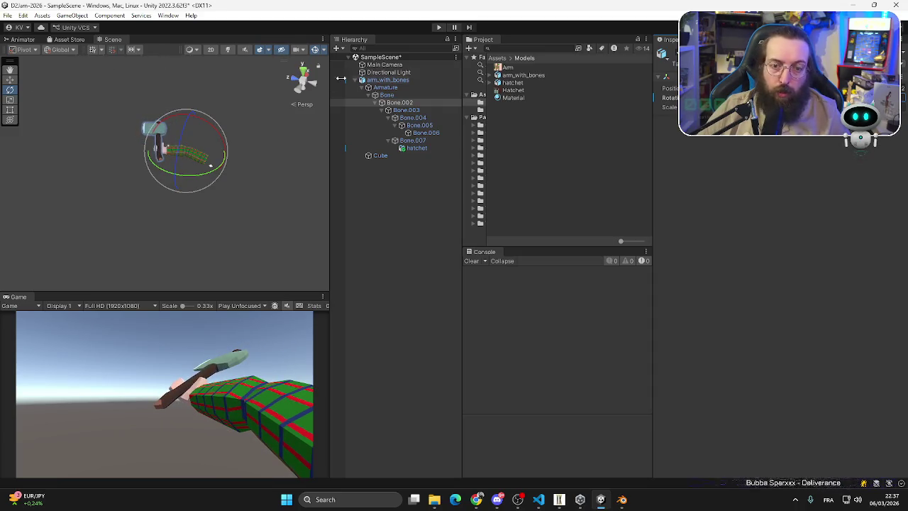
pyautogui.click(417, 96)
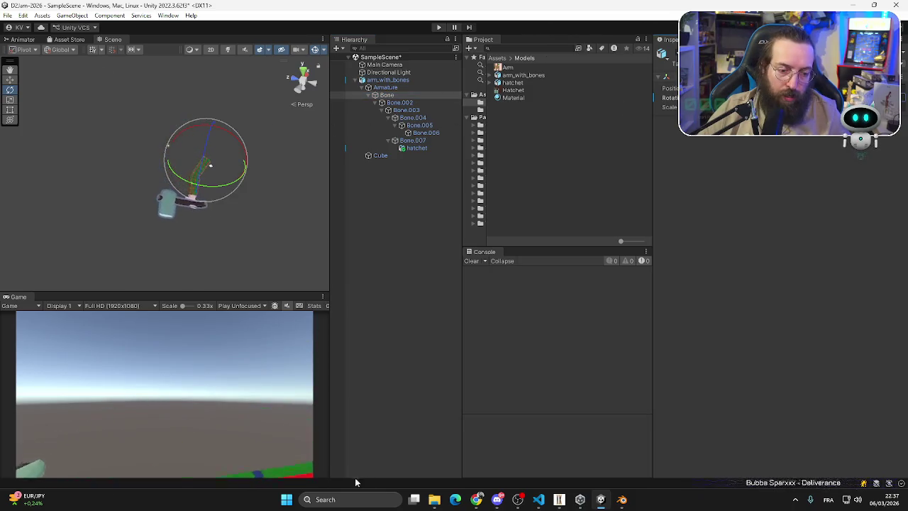
pyautogui.click(378, 370)
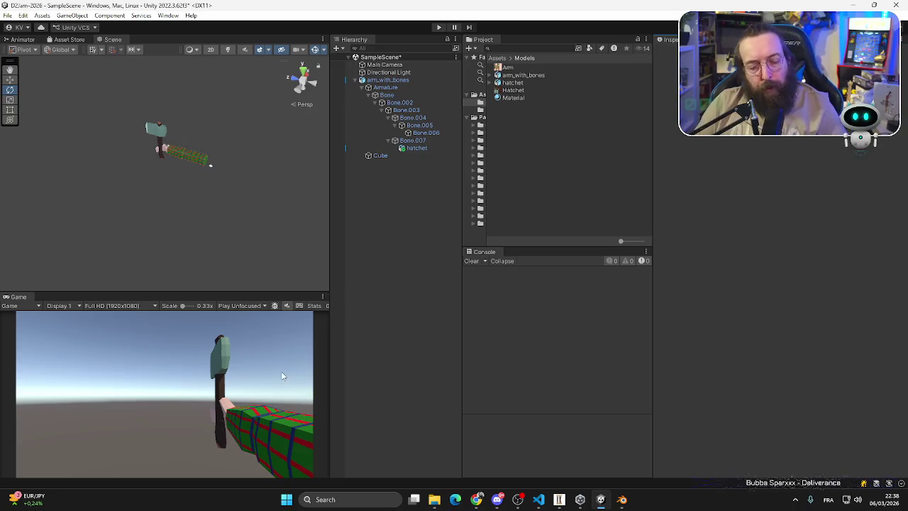
pyautogui.click(384, 65)
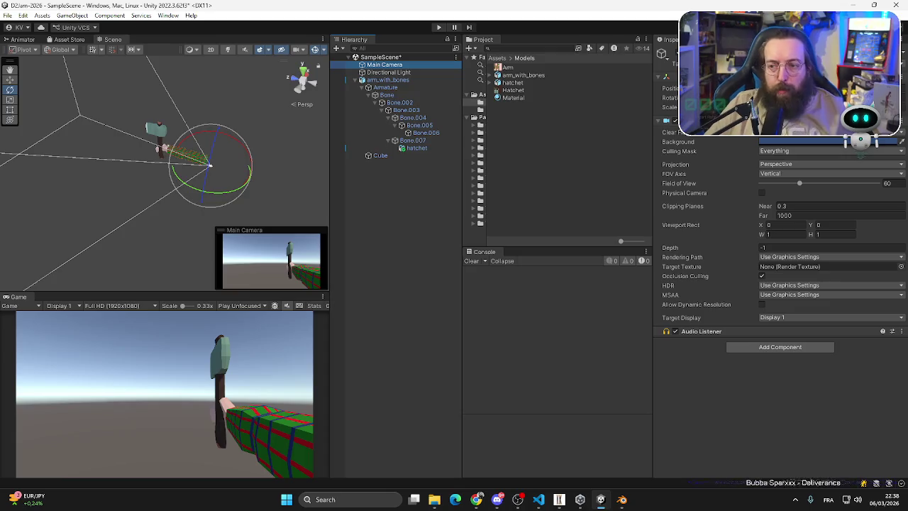
pyautogui.click(388, 80)
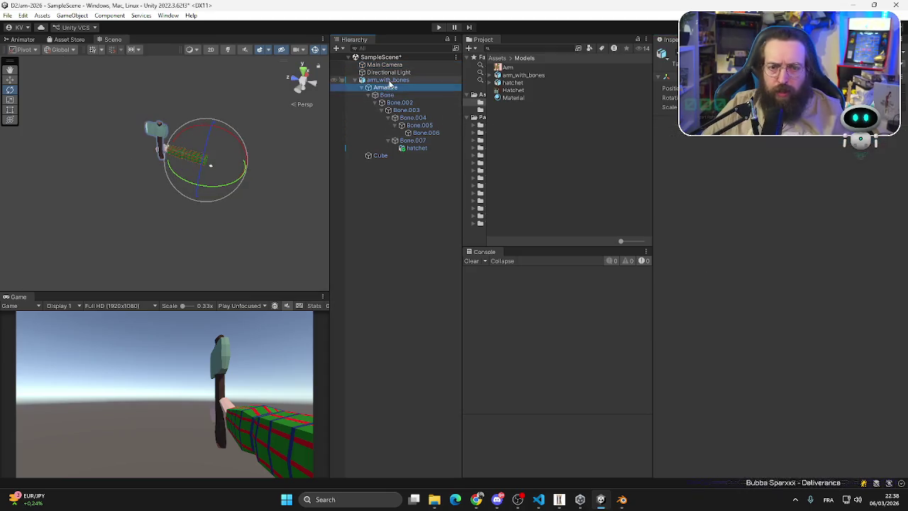
pyautogui.click(210, 165)
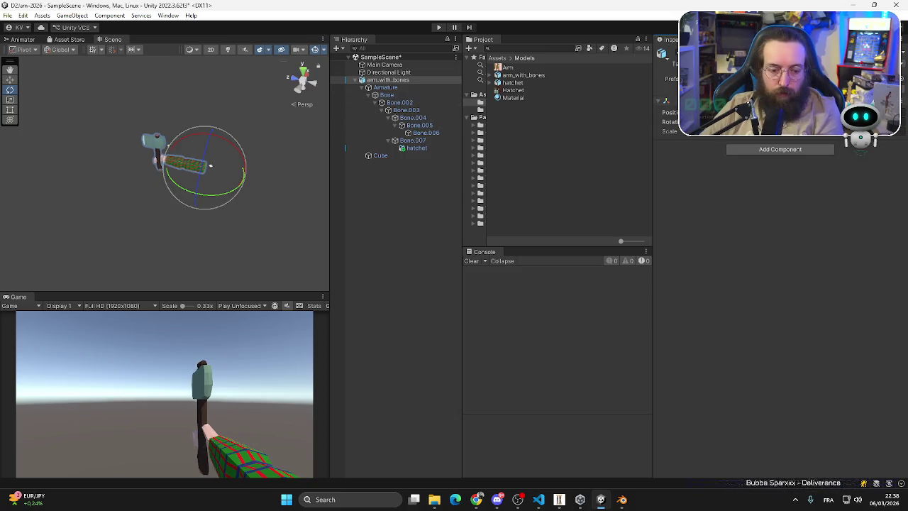
pyautogui.click(401, 95)
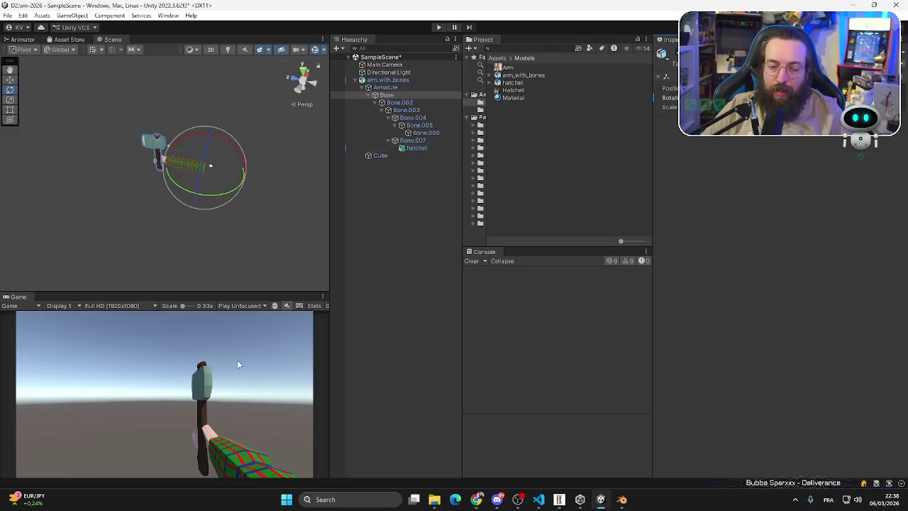
# - Test-swing the hatchet bone and restore it, then enlarge the Game view and widen the Hierarchy
pyautogui.moveTo(261, 225)
pyautogui.mouseDown()
pyautogui.moveTo(270, 130)
pyautogui.moveTo(253, 162)
pyautogui.moveTo(259, 186)
pyautogui.moveTo(136, 261)
pyautogui.moveTo(440, 147)
pyautogui.moveTo(278, 183)
pyautogui.moveTo(417, 157)
pyautogui.moveTo(327, 200)
pyautogui.moveTo(450, 177)
pyautogui.moveTo(373, 190)
pyautogui.moveTo(410, 187)
pyautogui.mouseUp()
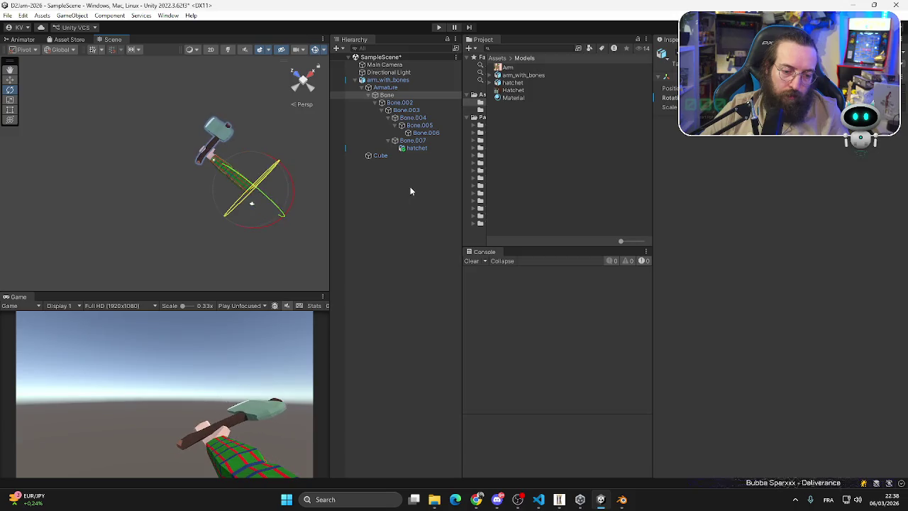
pyautogui.moveTo(274, 183)
pyautogui.mouseDown()
pyautogui.moveTo(256, 193)
pyautogui.moveTo(245, 183)
pyautogui.moveTo(266, 188)
pyautogui.moveTo(249, 196)
pyautogui.moveTo(157, 312)
pyautogui.moveTo(306, 288)
pyautogui.mouseUp()
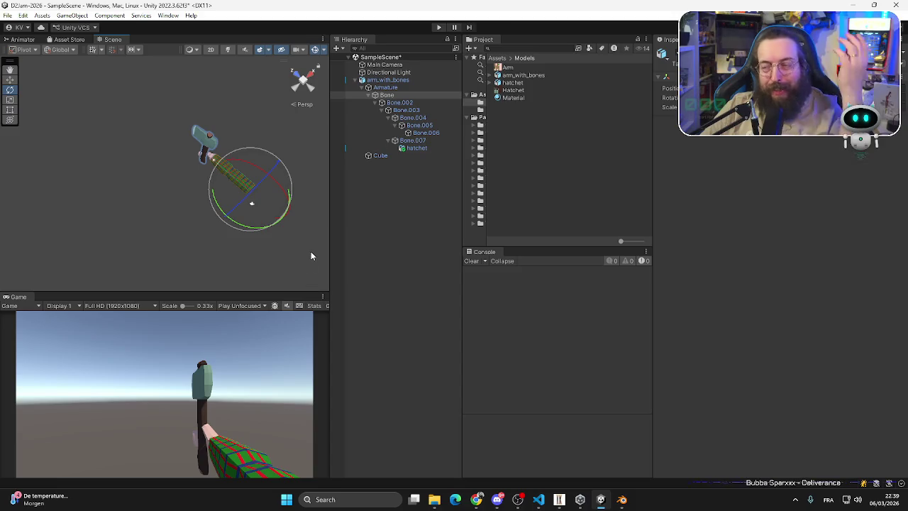
pyautogui.moveTo(239, 291); pyautogui.dragTo(241, 226)
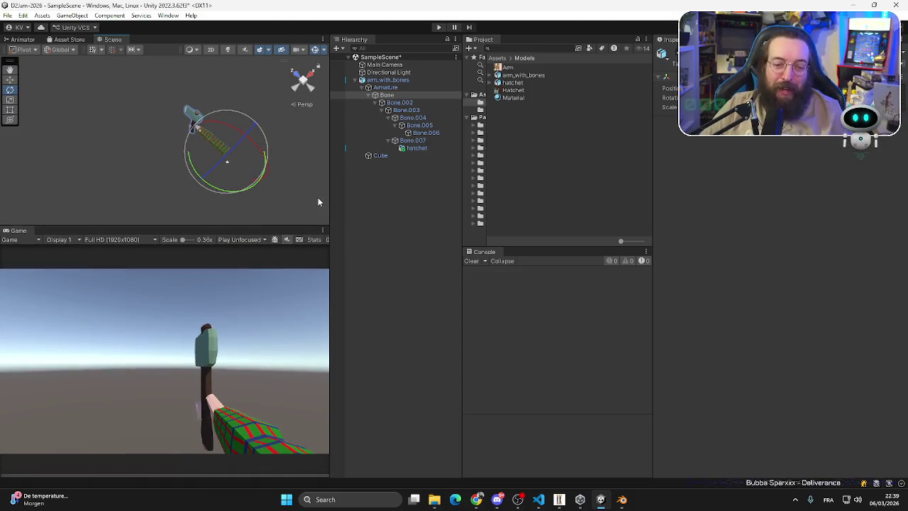
pyautogui.moveTo(329, 197); pyautogui.dragTo(446, 213)
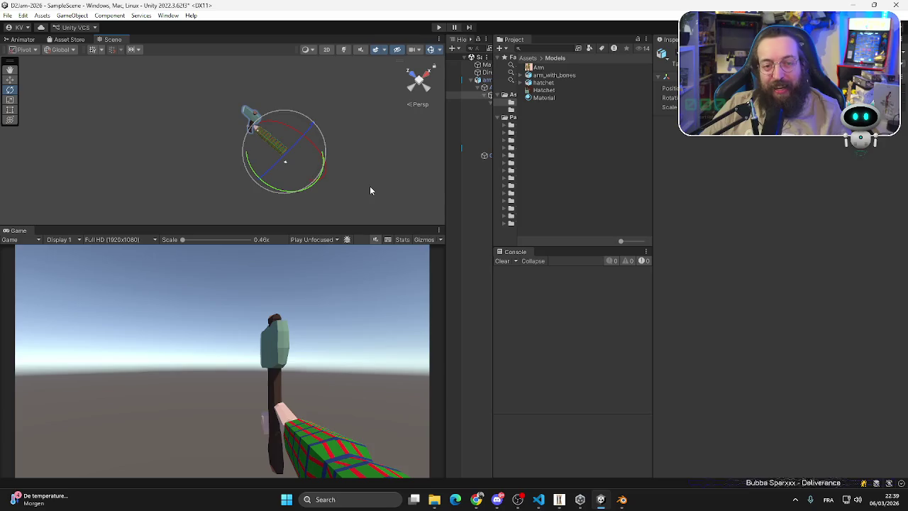
pyautogui.moveTo(446, 117); pyautogui.dragTo(366, 121)
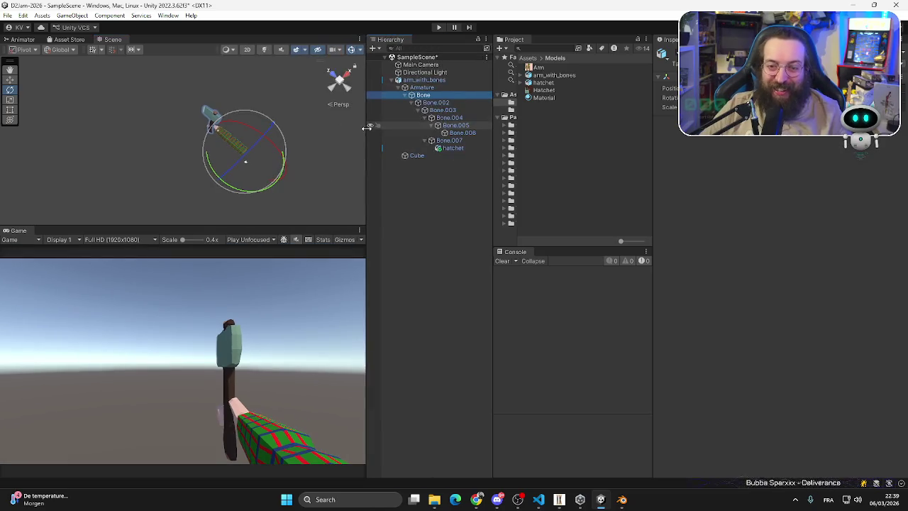
pyautogui.click(434, 80)
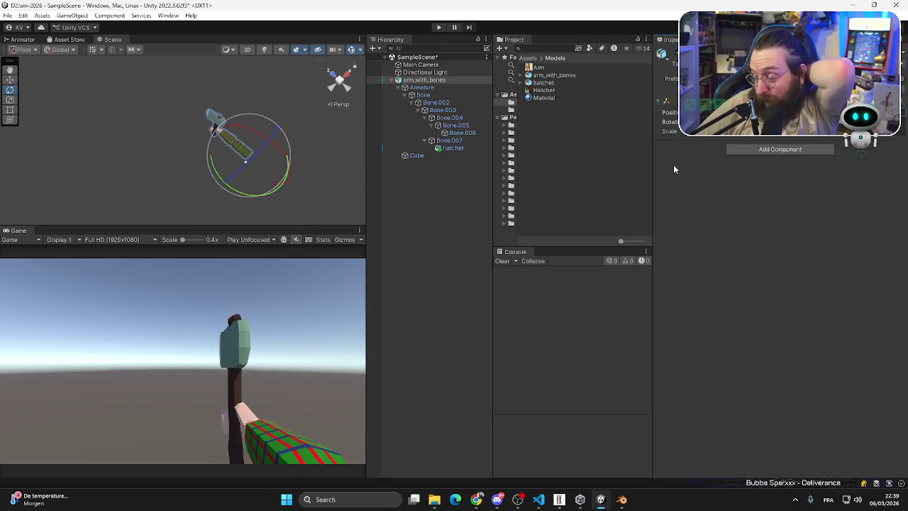
# - Duplicate arm_with_bones and move and tilt the copy over to the left
pyautogui.click(422, 81)
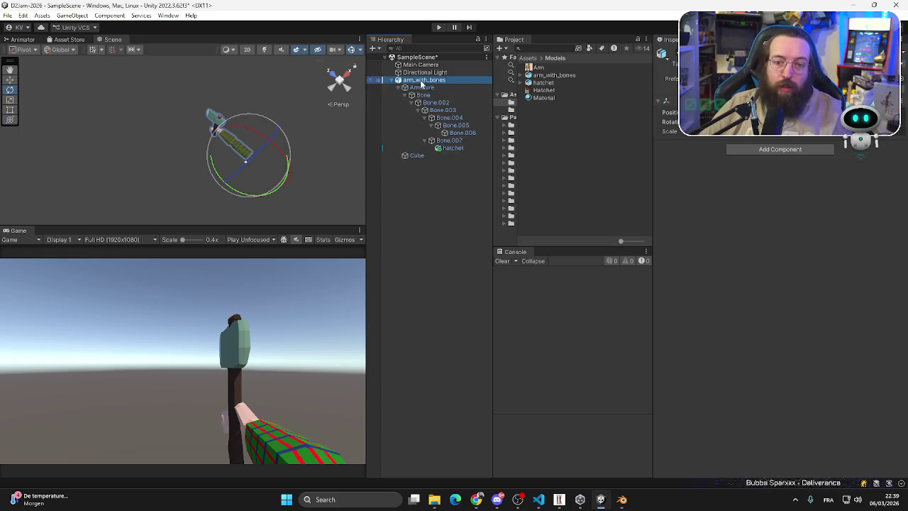
pyautogui.hotkey('ctrl', 'd')
pyautogui.moveTo(214, 129); pyautogui.dragTo(183, 160)
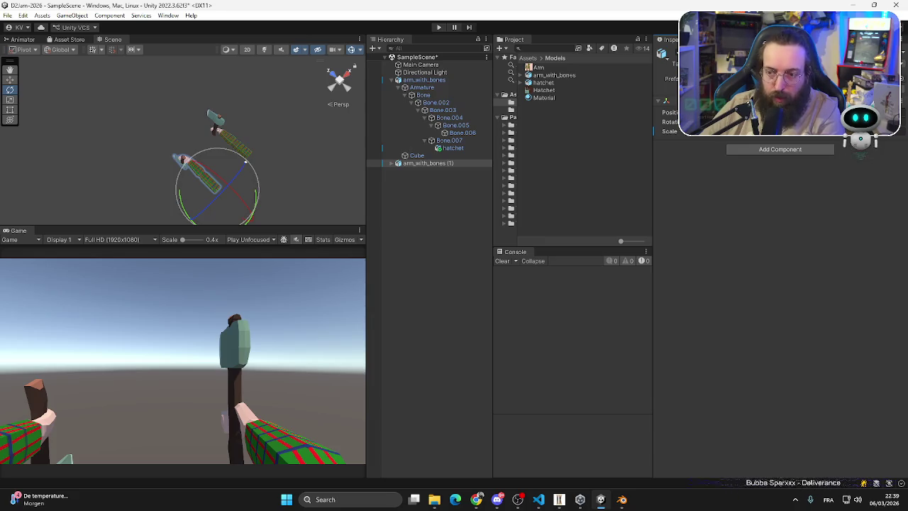
pyautogui.moveTo(182, 158); pyautogui.dragTo(181, 152)
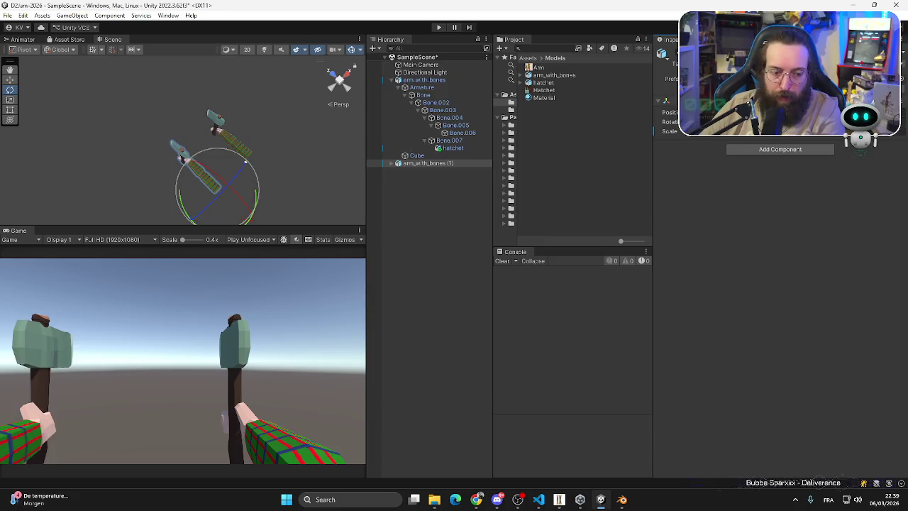
pyautogui.moveTo(180, 155); pyautogui.dragTo(186, 149)
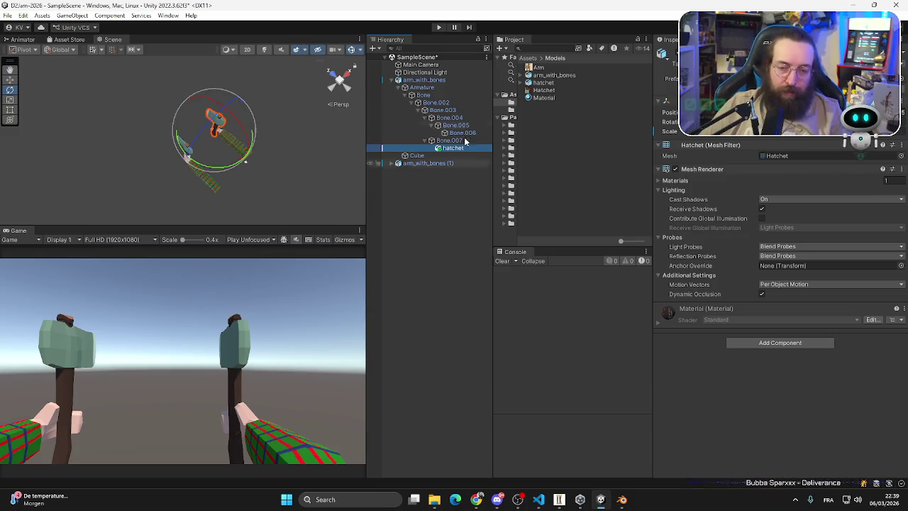
# - Enlarge the Game view further and collapse the arm_with_bones hierarchy
pyautogui.click(429, 163)
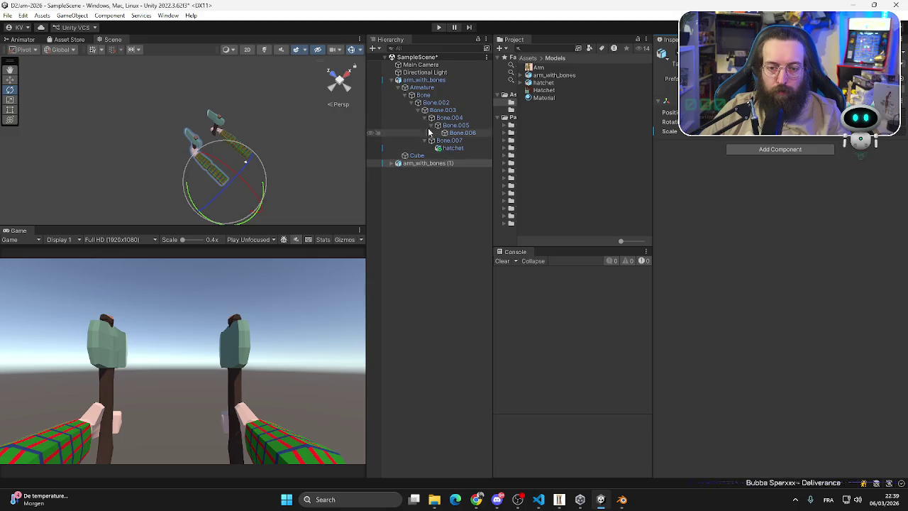
pyautogui.click(421, 80)
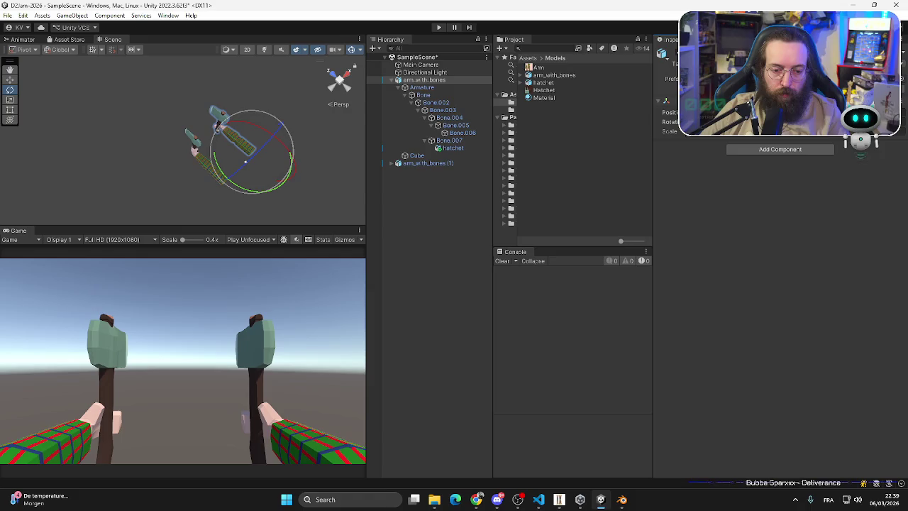
pyautogui.click(417, 165)
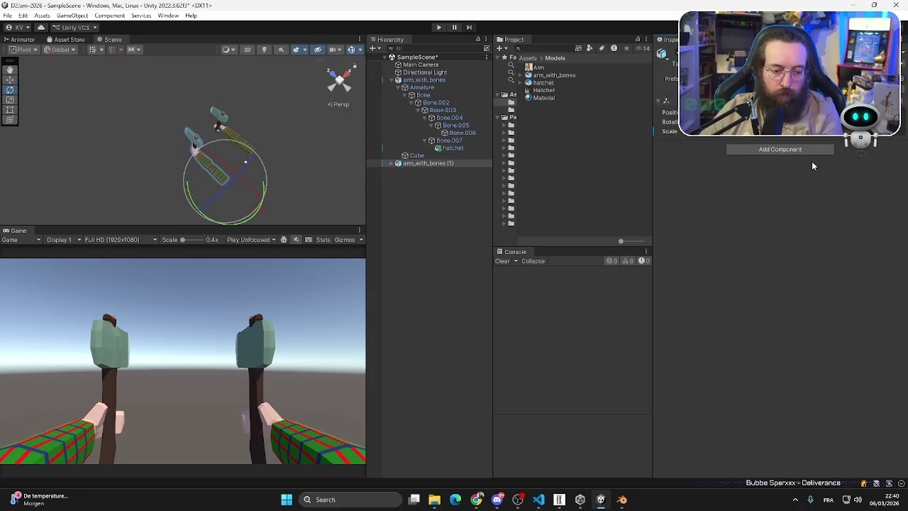
pyautogui.moveTo(287, 224); pyautogui.dragTo(287, 125)
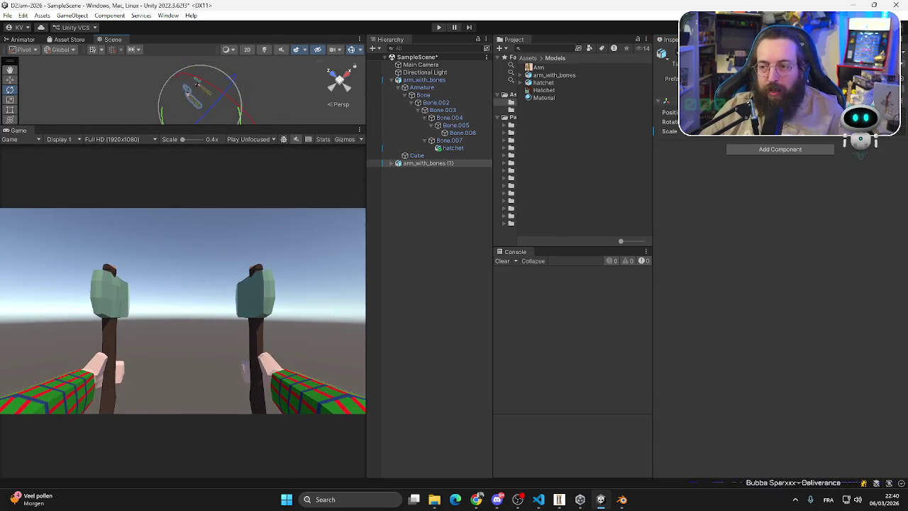
pyautogui.click(425, 164)
# - Select both arm_with_bones objects and rotate them together to bring the hatchets closer
pyautogui.click(398, 79)
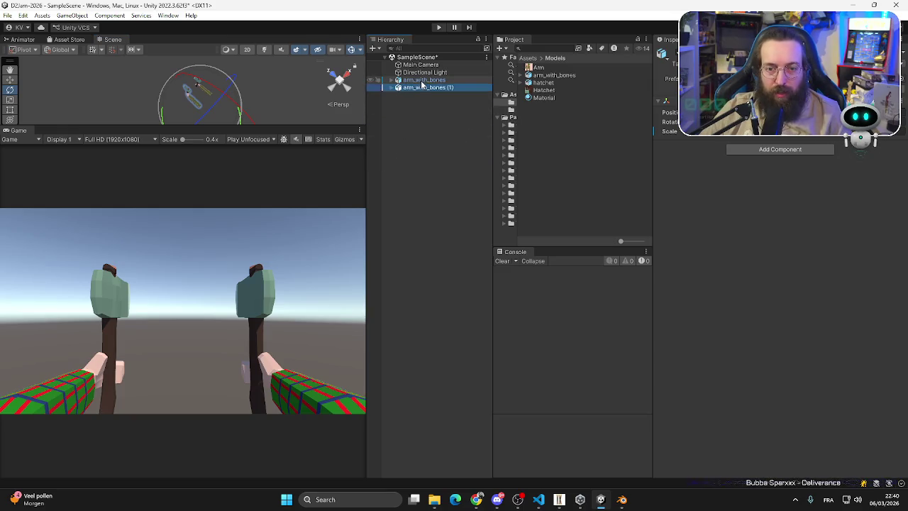
pyautogui.keyDown('shift'); pyautogui.click(423, 79); pyautogui.keyUp('shift')
pyautogui.moveTo(196, 84)
pyautogui.mouseDown()
pyautogui.moveTo(204, 87)
pyautogui.moveTo(195, 83)
pyautogui.mouseUp()
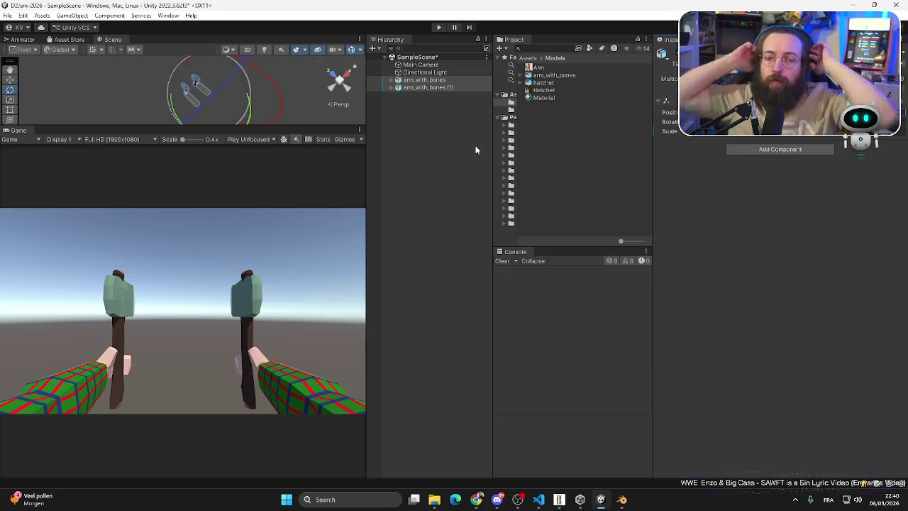
# - Launch Paint.NET from a Windows search for 'paint'
pyautogui.press('super')
pyautogui.write('paint')
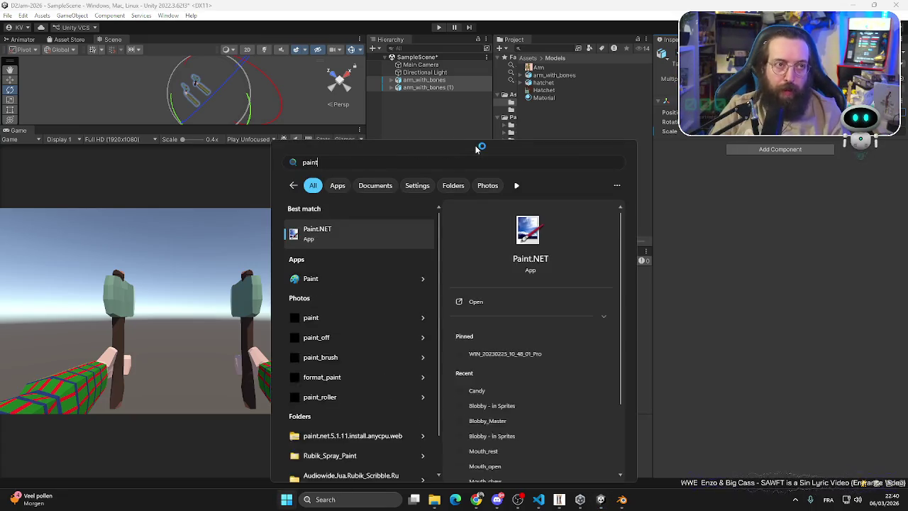
pyautogui.press('Escape')
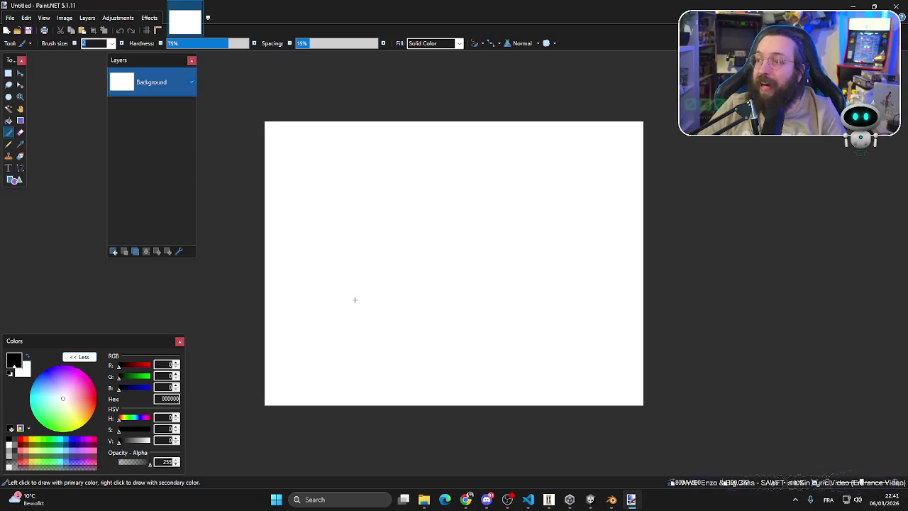
# - Sketch the cylinder's bottom and middle sections with elliptical rims and an inner ellipse
pyautogui.moveTo(327, 277)
pyautogui.mouseDown()
pyautogui.moveTo(327, 310)
pyautogui.moveTo(376, 321)
pyautogui.moveTo(430, 312)
pyautogui.moveTo(433, 287)
pyautogui.mouseUp()
pyautogui.moveTo(328, 277); pyautogui.dragTo(433, 281)
pyautogui.moveTo(329, 268)
pyautogui.mouseDown()
pyautogui.moveTo(402, 259)
pyautogui.moveTo(435, 277)
pyautogui.mouseUp()
pyautogui.moveTo(382, 261)
pyautogui.mouseDown()
pyautogui.moveTo(345, 277)
pyautogui.moveTo(406, 279)
pyautogui.moveTo(417, 268)
pyautogui.moveTo(358, 270)
pyautogui.moveTo(399, 274)
pyautogui.mouseUp()
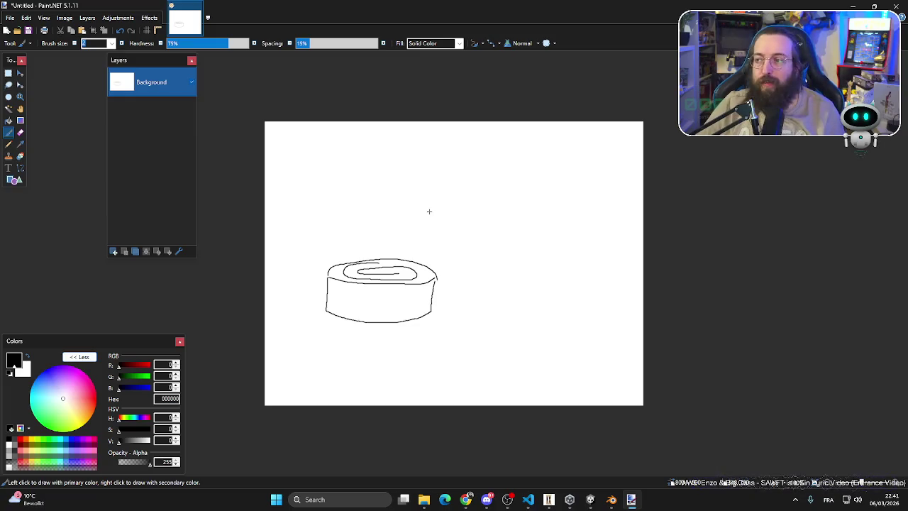
pyautogui.moveTo(328, 276); pyautogui.dragTo(328, 237)
pyautogui.moveTo(434, 275); pyautogui.dragTo(434, 243)
pyautogui.moveTo(325, 236); pyautogui.dragTo(434, 244)
pyautogui.moveTo(331, 238)
pyautogui.mouseDown()
pyautogui.moveTo(390, 226)
pyautogui.moveTo(428, 237)
pyautogui.mouseUp()
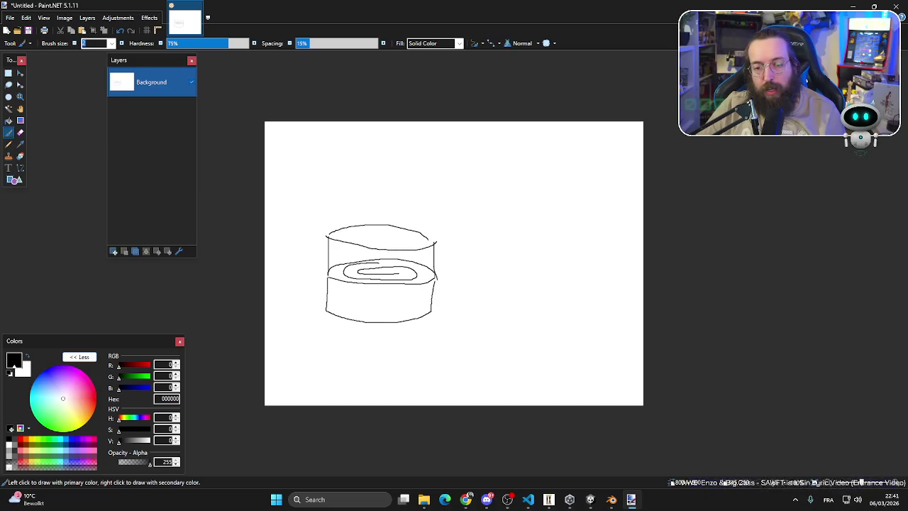
# - Extend the cylinder up another section with a curved top and short side lines
pyautogui.moveTo(327, 234); pyautogui.dragTo(327, 189)
pyautogui.moveTo(434, 244); pyautogui.dragTo(432, 200)
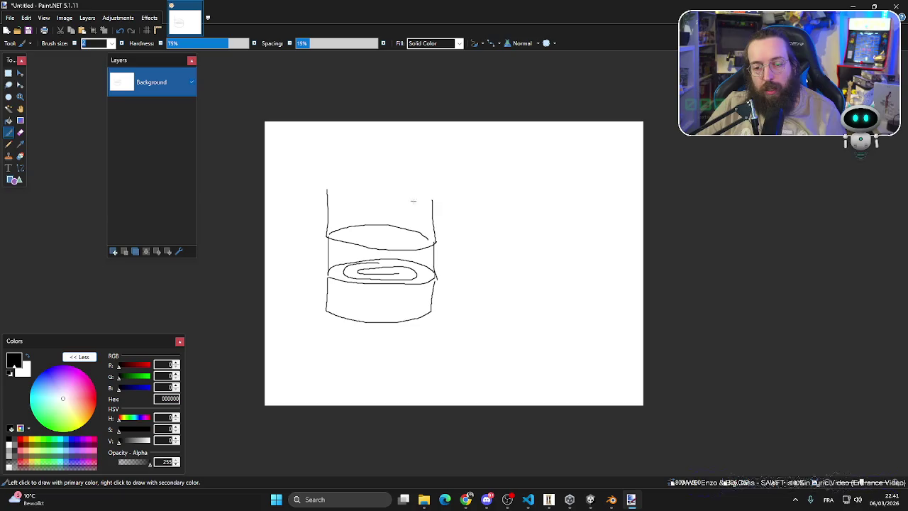
pyautogui.moveTo(327, 189); pyautogui.dragTo(432, 201)
pyautogui.moveTo(327, 189)
pyautogui.mouseDown()
pyautogui.moveTo(410, 186)
pyautogui.moveTo(489, 214)
pyautogui.mouseUp()
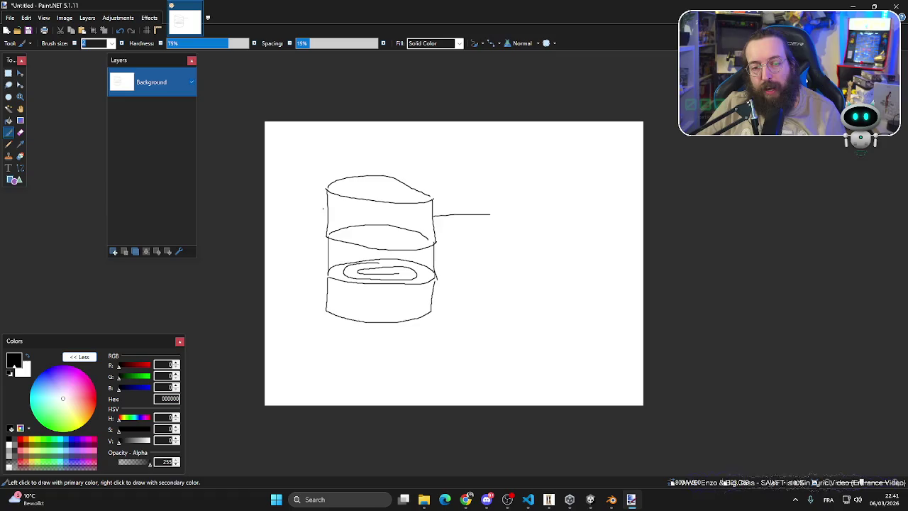
pyautogui.moveTo(324, 207); pyautogui.dragTo(288, 188)
pyautogui.moveTo(329, 261); pyautogui.dragTo(303, 273)
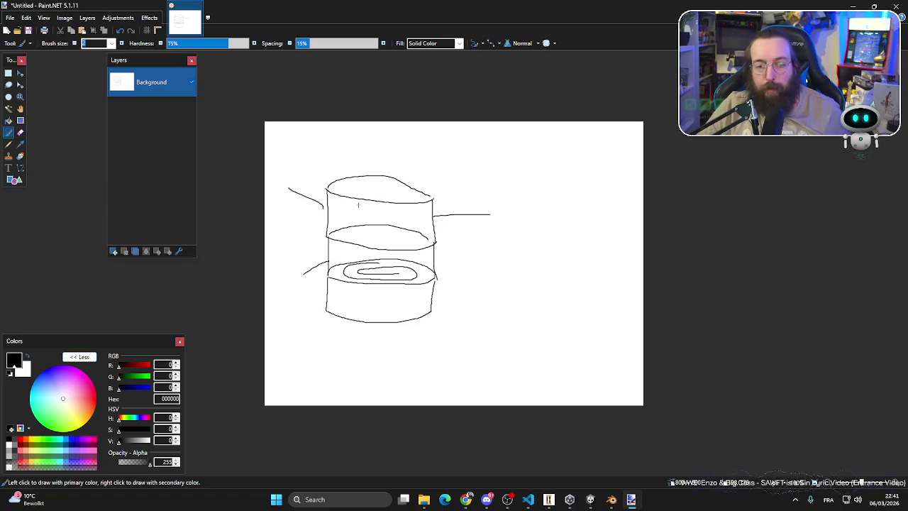
# - Add a curl in the top, undo two stray strokes, and draw two arrows at the top
pyautogui.moveTo(357, 188)
pyautogui.mouseDown()
pyautogui.moveTo(411, 195)
pyautogui.moveTo(371, 180)
pyautogui.mouseUp()
pyautogui.moveTo(312, 164)
pyautogui.mouseDown()
pyautogui.moveTo(369, 129)
pyautogui.moveTo(476, 147)
pyautogui.mouseUp()
pyautogui.moveTo(531, 145)
pyautogui.mouseDown()
pyautogui.moveTo(430, 190)
pyautogui.moveTo(428, 180)
pyautogui.mouseUp()
pyautogui.hotkey('ctrl', 'z')
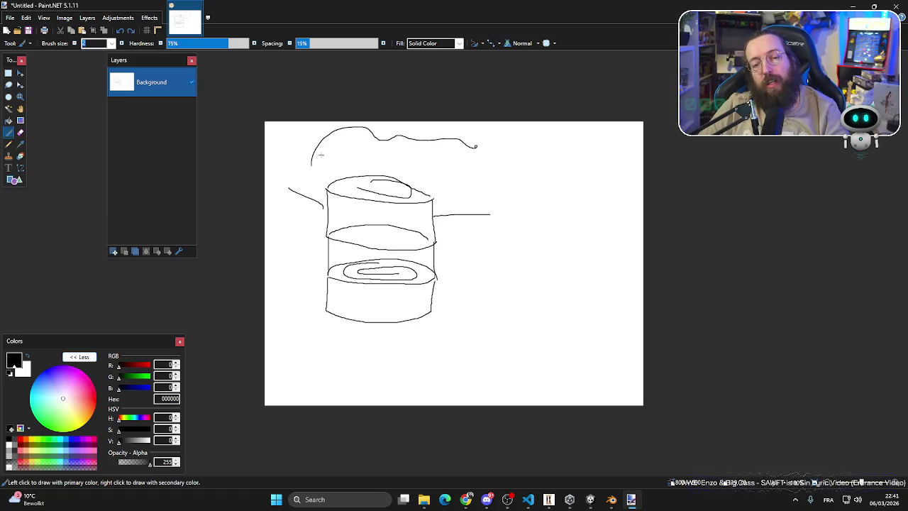
pyautogui.hotkey('ctrl', 'z')
pyautogui.moveTo(305, 128)
pyautogui.mouseDown()
pyautogui.moveTo(369, 159)
pyautogui.moveTo(348, 165)
pyautogui.mouseUp()
pyautogui.moveTo(513, 133)
pyautogui.mouseDown()
pyautogui.moveTo(462, 135)
pyautogui.moveTo(418, 170)
pyautogui.moveTo(444, 160)
pyautogui.mouseUp()
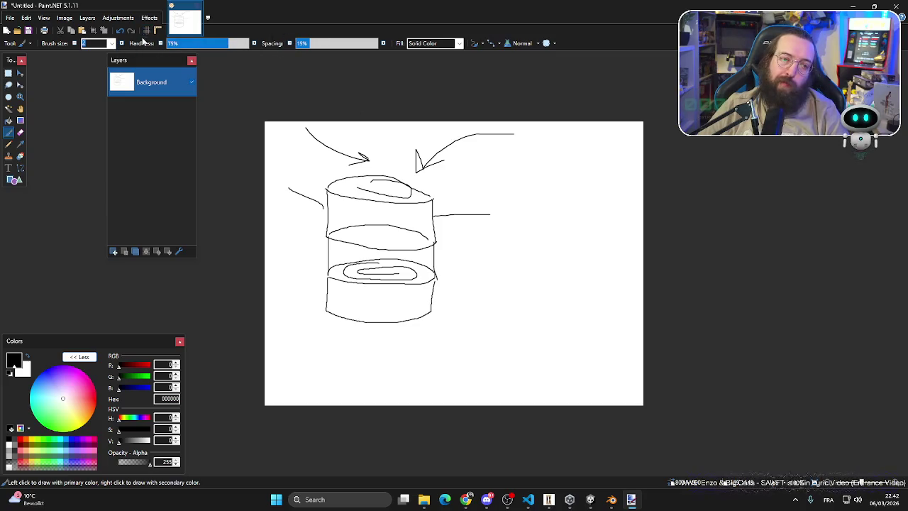
# - Set brush size 8 and draw a thick circle beside the cylinder with V-shaped scale marks
pyautogui.click(112, 43)
pyautogui.click(93, 116)
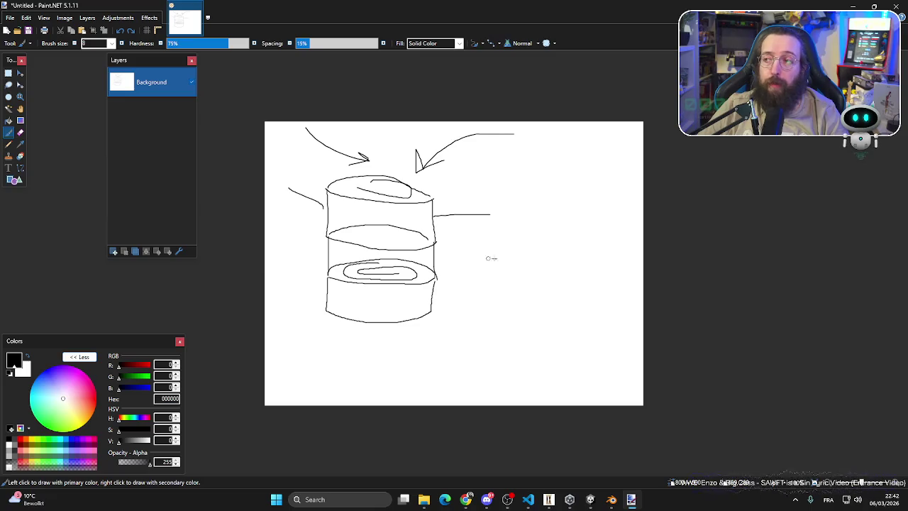
pyautogui.moveTo(560, 162)
pyautogui.mouseDown()
pyautogui.moveTo(490, 166)
pyautogui.moveTo(481, 276)
pyautogui.moveTo(604, 261)
pyautogui.moveTo(542, 163)
pyautogui.mouseUp()
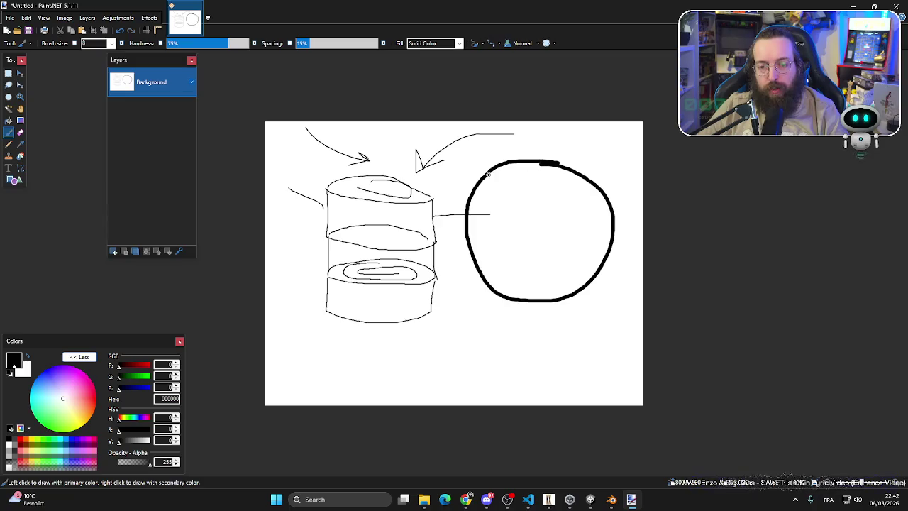
pyautogui.moveTo(489, 174); pyautogui.dragTo(543, 178)
pyautogui.moveTo(548, 186); pyautogui.dragTo(572, 181)
pyautogui.moveTo(508, 194)
pyautogui.mouseDown()
pyautogui.moveTo(511, 202)
pyautogui.moveTo(560, 201)
pyautogui.mouseUp()
pyautogui.moveTo(572, 209)
pyautogui.mouseDown()
pyautogui.moveTo(586, 221)
pyautogui.moveTo(597, 210)
pyautogui.mouseUp()
# - Add more rows of scale marks, a mouth line, and a large loop around the circle
pyautogui.moveTo(483, 212); pyautogui.dragTo(513, 213)
pyautogui.moveTo(523, 225); pyautogui.dragTo(572, 228)
pyautogui.moveTo(584, 233); pyautogui.dragTo(596, 241)
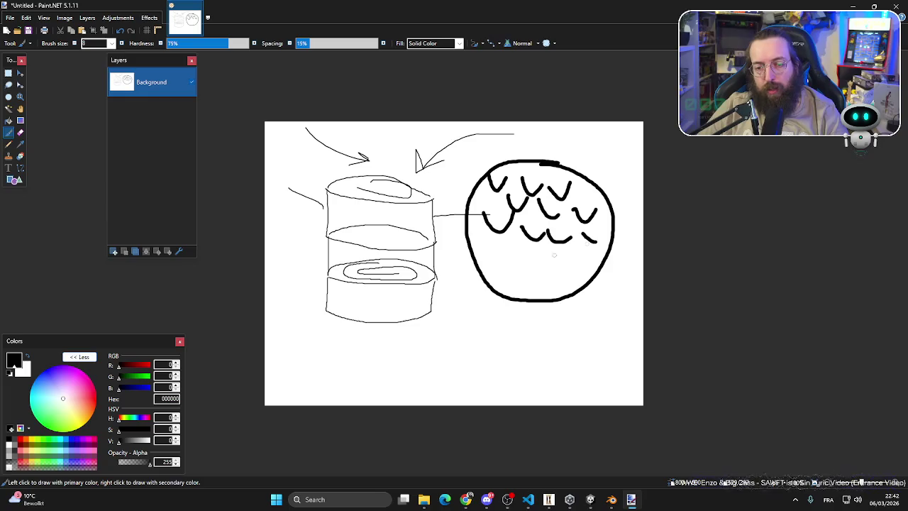
pyautogui.moveTo(526, 271); pyautogui.dragTo(561, 266)
pyautogui.moveTo(497, 151)
pyautogui.mouseDown()
pyautogui.moveTo(552, 312)
pyautogui.moveTo(603, 188)
pyautogui.moveTo(422, 153)
pyautogui.moveTo(397, 181)
pyautogui.moveTo(408, 167)
pyautogui.moveTo(420, 183)
pyautogui.mouseUp()
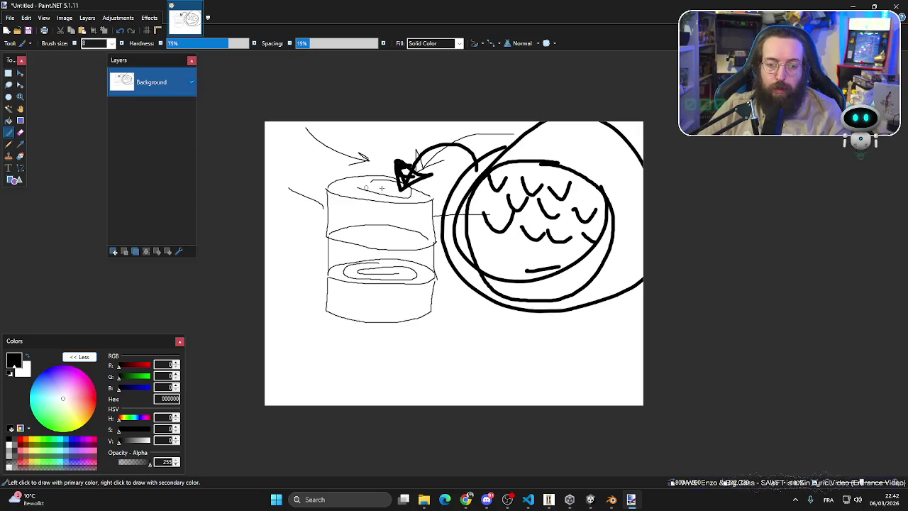
# - Switch back to Blender and orbit and zoom around the hatchet model
pyautogui.hotkey('alt', 'Tab')
pyautogui.moveTo(445, 204)
pyautogui.mouseDown()
pyautogui.moveTo(385, 197)
pyautogui.moveTo(248, 205)
pyautogui.moveTo(385, 210)
pyautogui.moveTo(389, 228)
pyautogui.moveTo(403, 205)
pyautogui.moveTo(435, 277)
pyautogui.mouseUp()
pyautogui.scroll(-3, 435, 277)
pyautogui.click(612, 499)
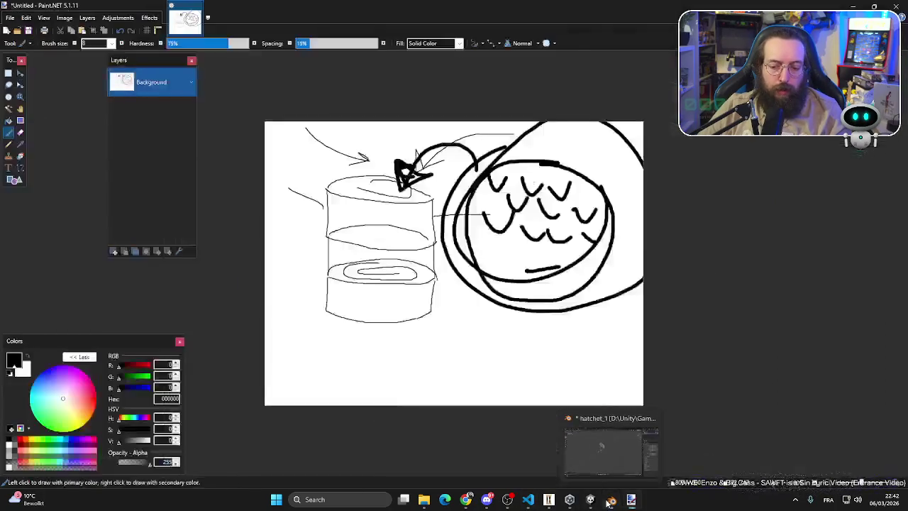
# - Start a new General scene from the File menu, answering the save prompt for the hatchet file
pyautogui.click(611, 500)
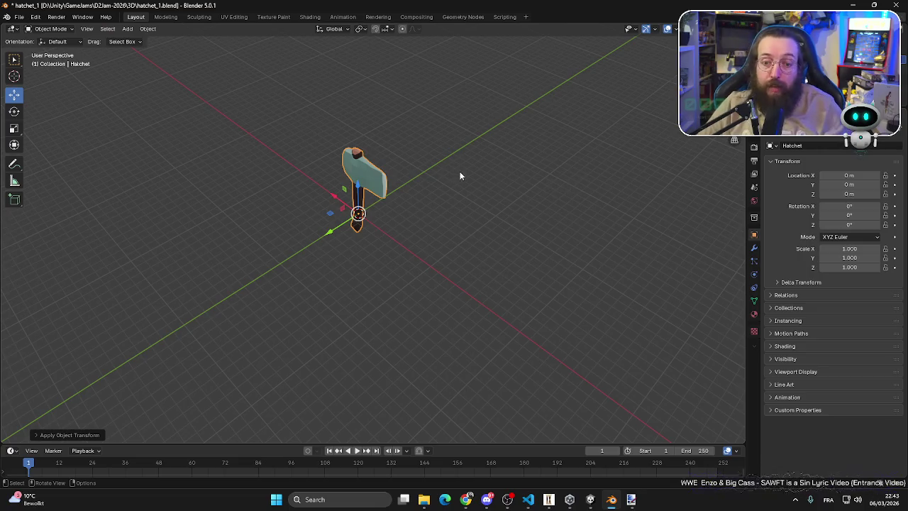
pyautogui.press('KP_7')
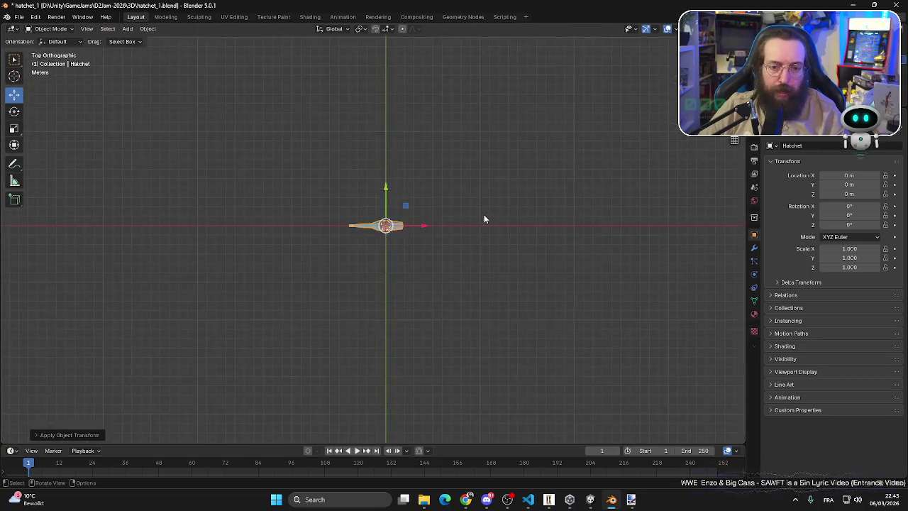
pyautogui.scroll(5, 385, 232)
pyautogui.moveTo(385, 232)
pyautogui.mouseDown()
pyautogui.moveTo(387, 218)
pyautogui.moveTo(475, 168)
pyautogui.moveTo(394, 188)
pyautogui.mouseUp()
pyautogui.click(18, 16)
pyautogui.moveTo(43, 28)
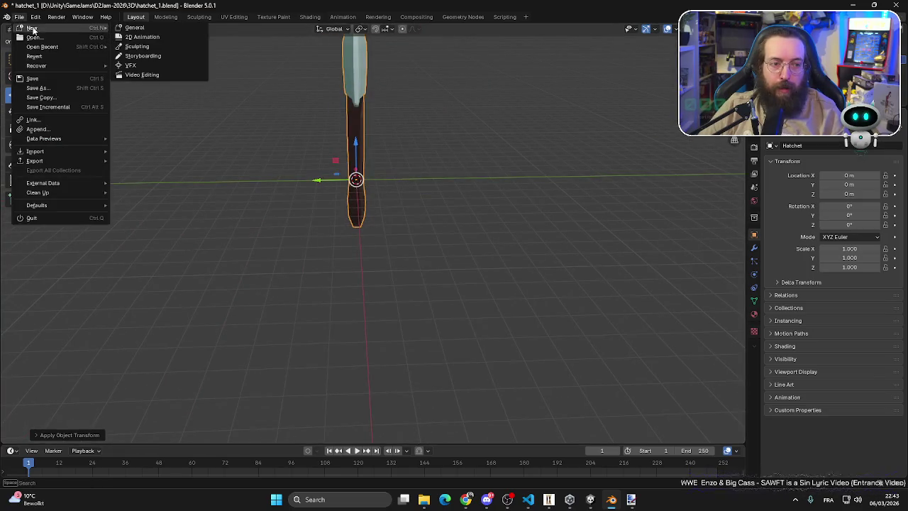
pyautogui.click(137, 28)
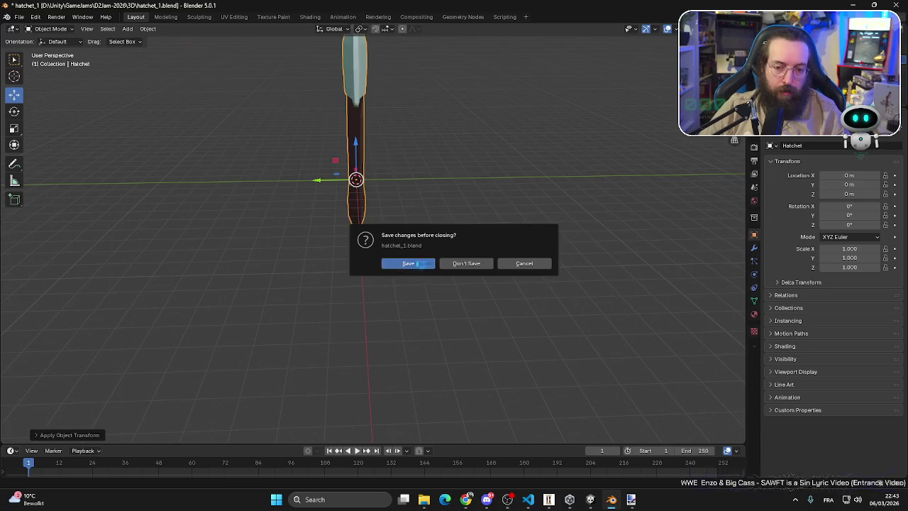
pyautogui.click(411, 264)
# - Delete the default cube and add a cylinder mesh
pyautogui.click(367, 221)
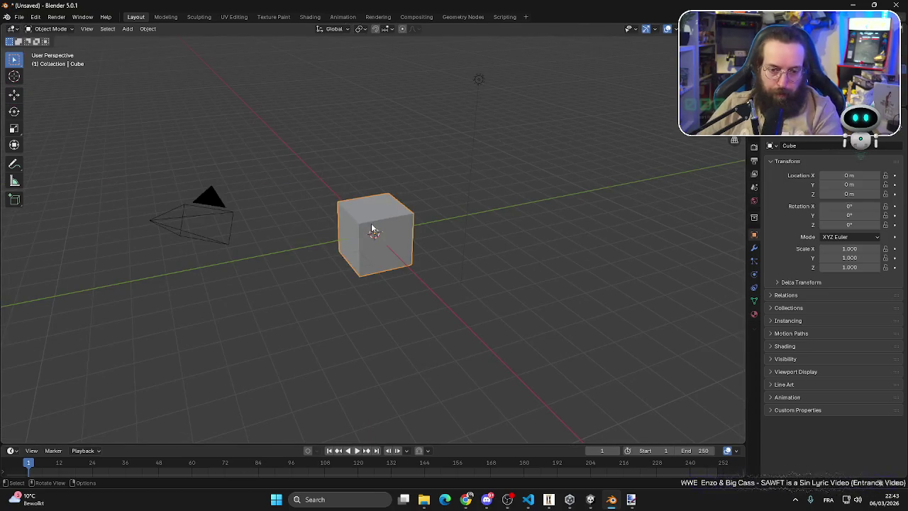
pyautogui.press('Delete')
pyautogui.hotkey('shift', 'a')
pyautogui.moveTo(311, 229)
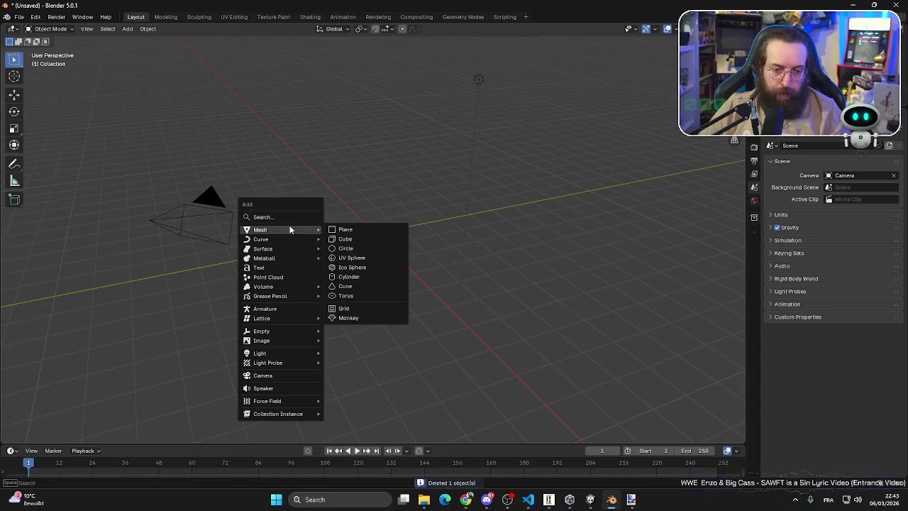
pyautogui.click(366, 276)
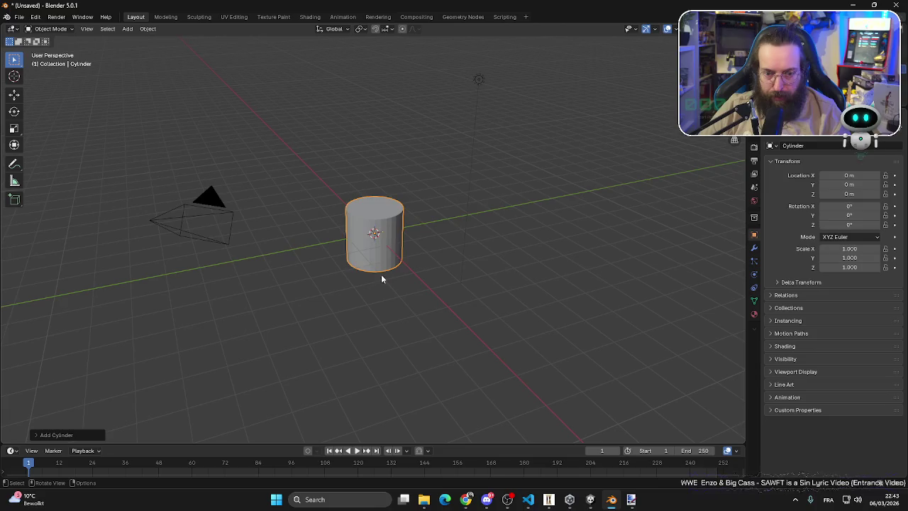
# - Give the cylinder 12 vertices and 0.5 m depth, then view it from the right
pyautogui.click(39, 435)
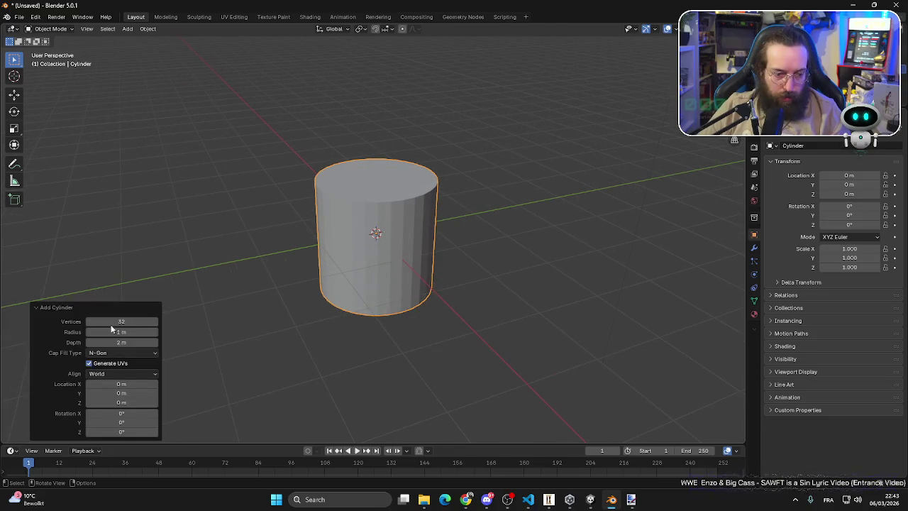
pyautogui.moveTo(145, 321)
pyautogui.mouseDown()
pyautogui.moveTo(106, 321)
pyautogui.moveTo(139, 325)
pyautogui.mouseUp()
pyautogui.click(139, 326)
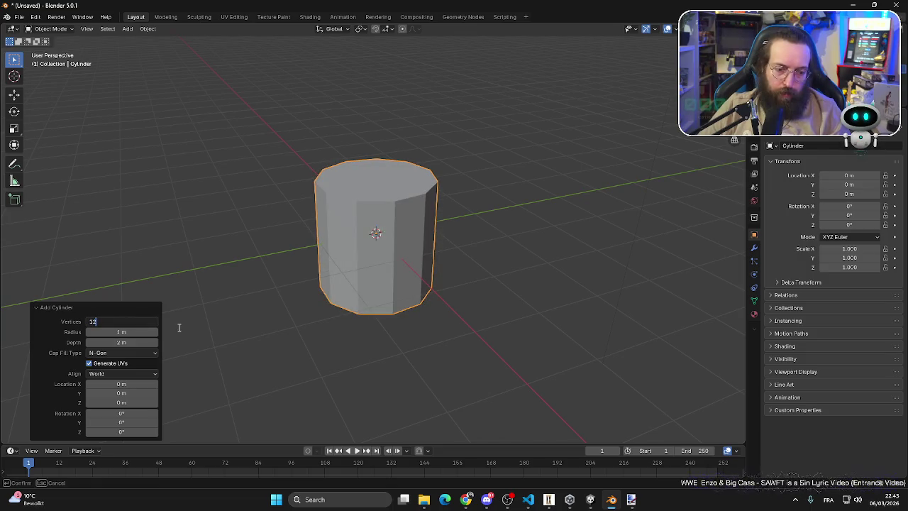
pyautogui.press('Return')
pyautogui.click(129, 343)
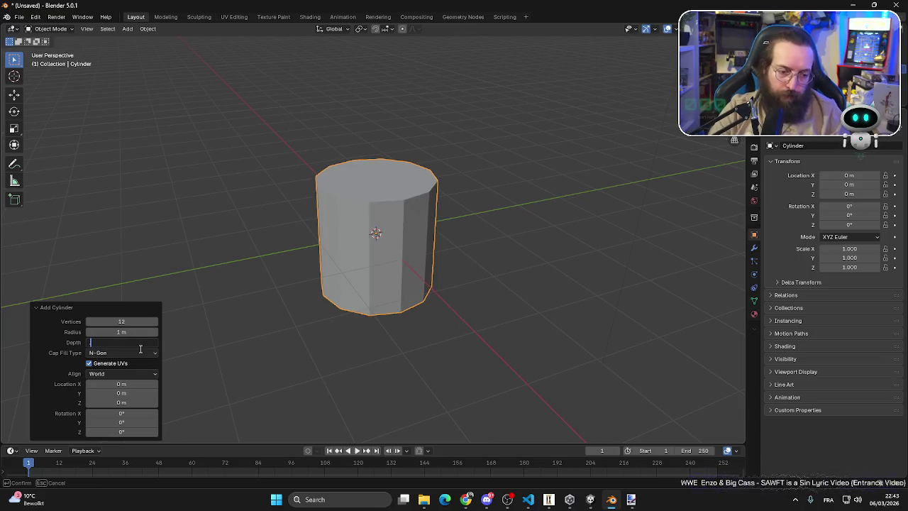
pyautogui.write('5')
pyautogui.press('Return')
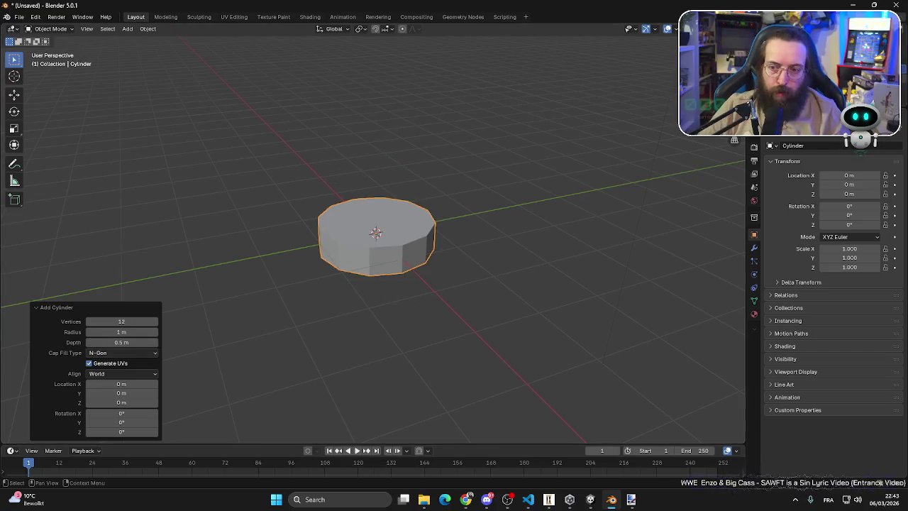
pyautogui.press('KP_3')
pyautogui.scroll(4, 463, 212)
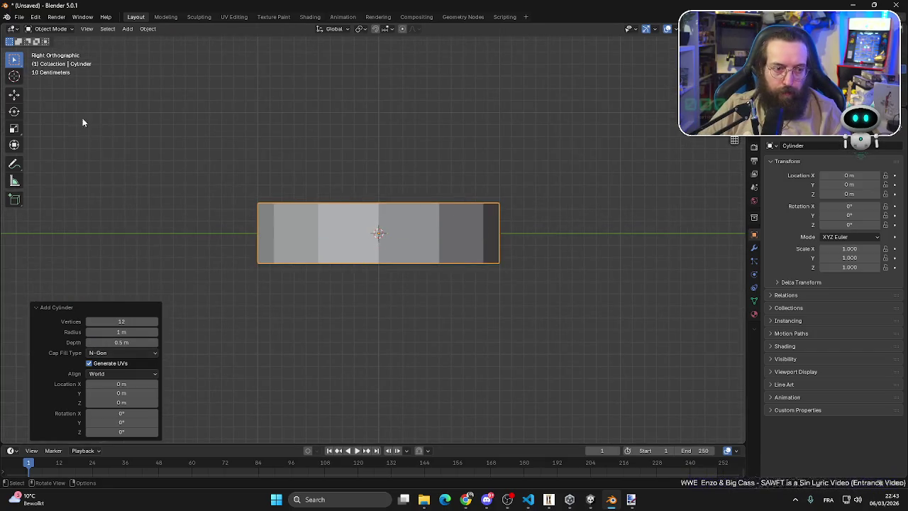
pyautogui.hotkey('shift', 'space')
# - In Edit Mode, lift the whole cylinder mesh along Z and scale its bottom edge on Z
pyautogui.press('g')
pyautogui.press('Tab')
pyautogui.moveTo(379, 196); pyautogui.dragTo(376, 165)
pyautogui.moveTo(195, 267); pyautogui.dragTo(573, 219)
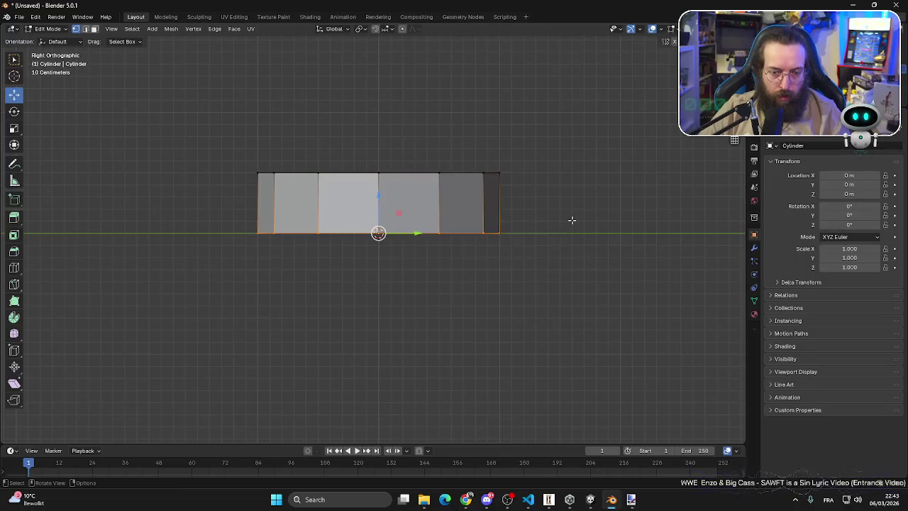
pyautogui.press('s')
pyautogui.press('z')
pyautogui.click(565, 236)
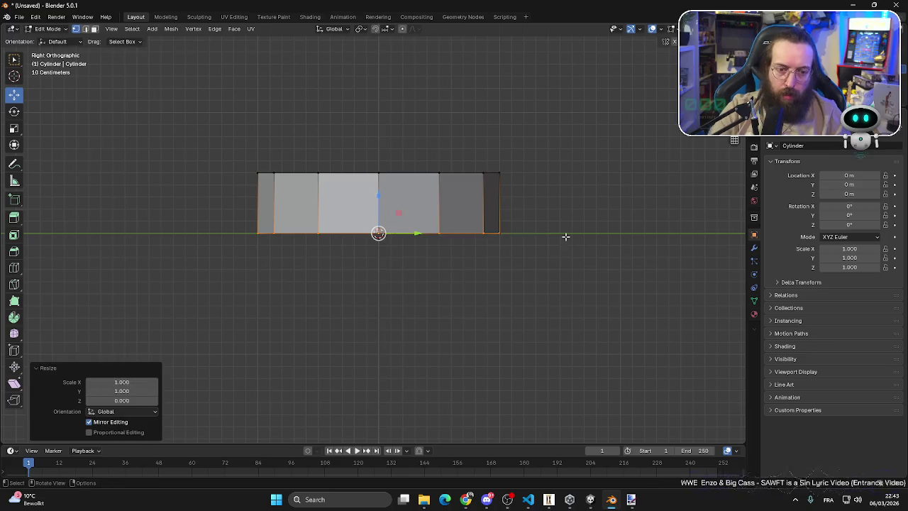
pyautogui.click(586, 229)
pyautogui.moveTo(342, 284); pyautogui.dragTo(376, 328)
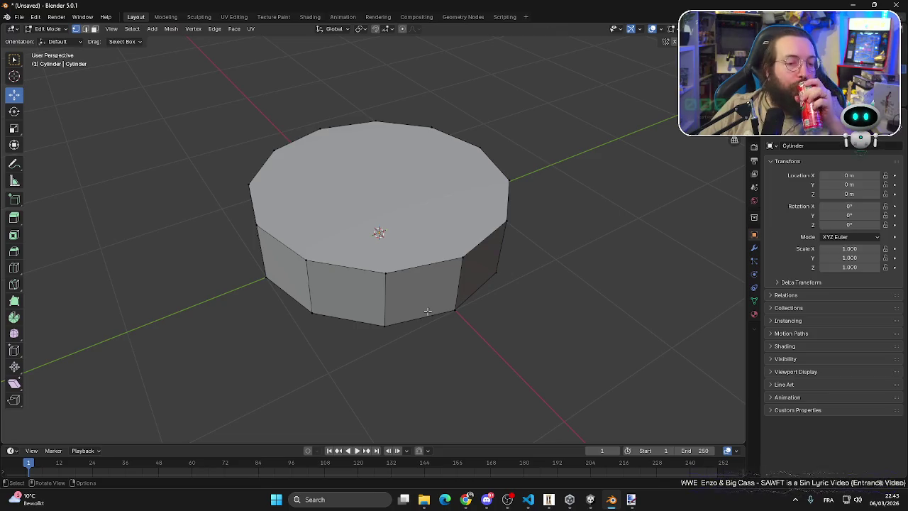
pyautogui.moveTo(428, 312)
pyautogui.mouseDown()
pyautogui.moveTo(535, 312)
pyautogui.moveTo(438, 276)
pyautogui.moveTo(290, 270)
pyautogui.moveTo(312, 288)
pyautogui.moveTo(511, 290)
pyautogui.moveTo(338, 292)
pyautogui.moveTo(354, 300)
pyautogui.mouseUp()
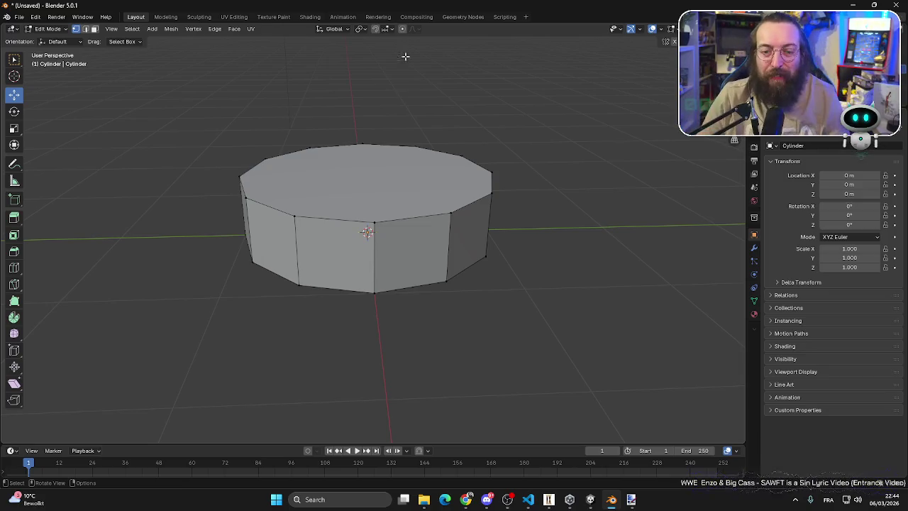
pyautogui.click(47, 29)
# - Return to Object Mode and stack a duplicate cylinder on top of the original
pyautogui.click(49, 37)
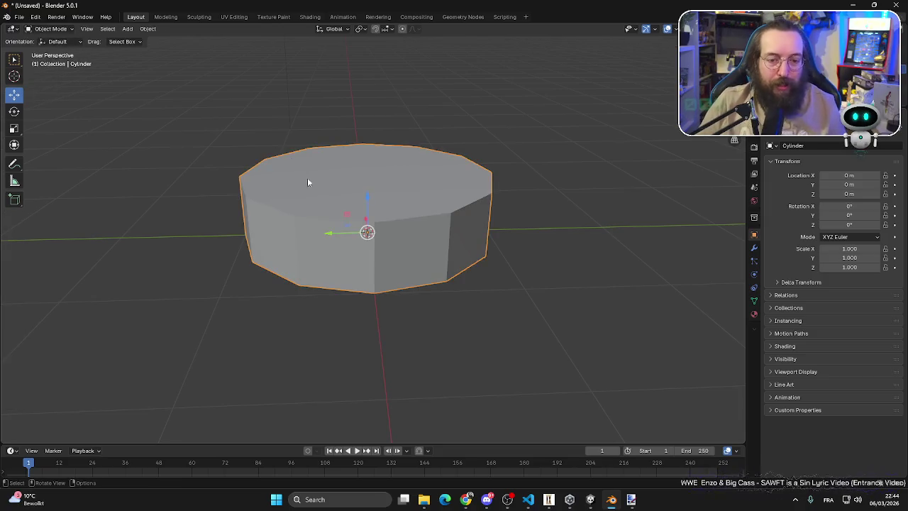
pyautogui.moveTo(307, 183); pyautogui.dragTo(419, 249)
pyautogui.hotkey('shift', 'd')
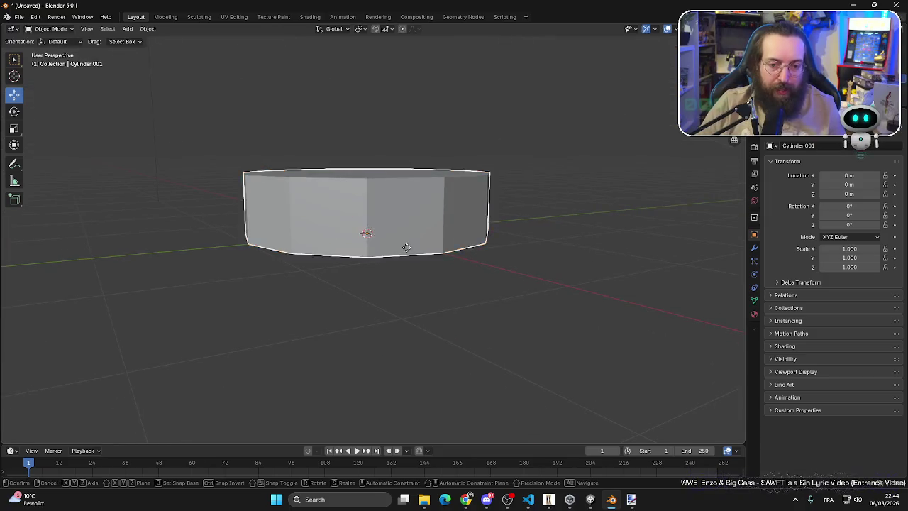
pyautogui.press('z')
pyautogui.press('Escape')
pyautogui.press('g')
pyautogui.press('z')
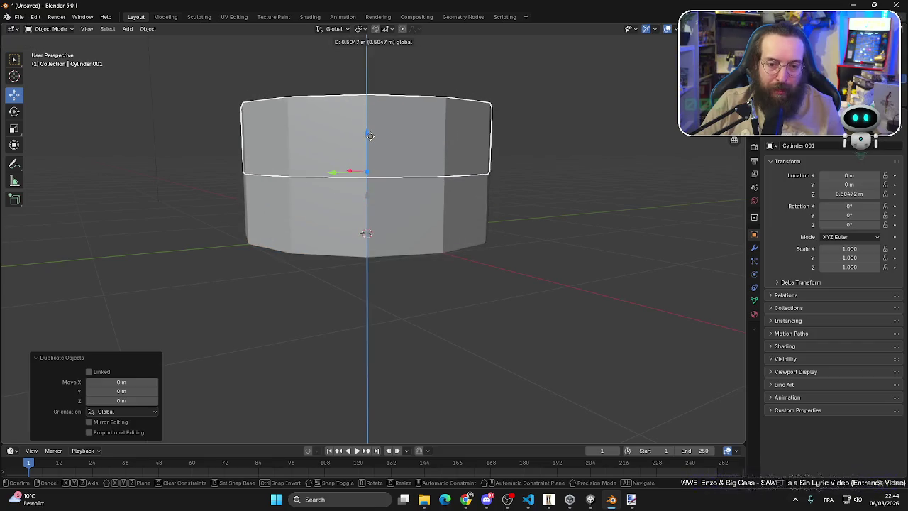
pyautogui.click(372, 140)
# - Duplicate twice more, stacking a third and fourth cylinder up to 1.5 m height
pyautogui.moveTo(464, 220); pyautogui.dragTo(460, 313)
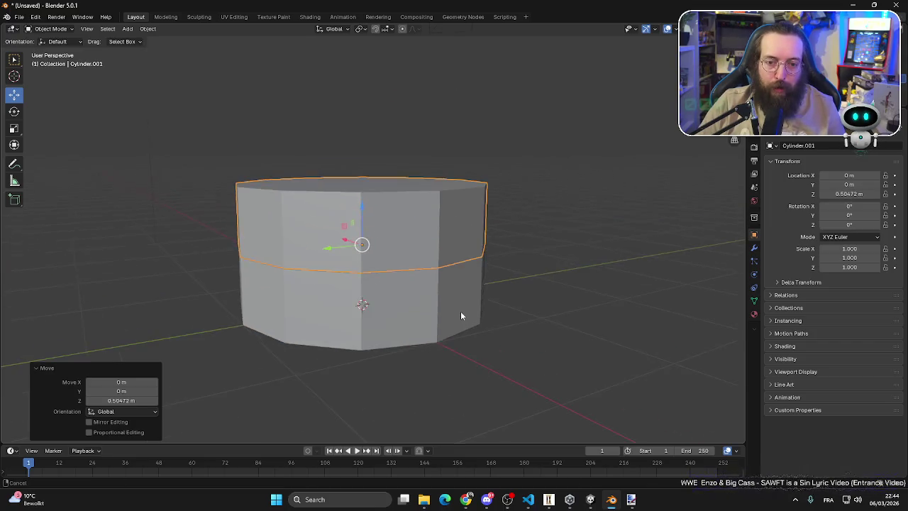
pyautogui.hotkey('shift', 'd')
pyautogui.press('Escape')
pyautogui.press('g')
pyautogui.press('z')
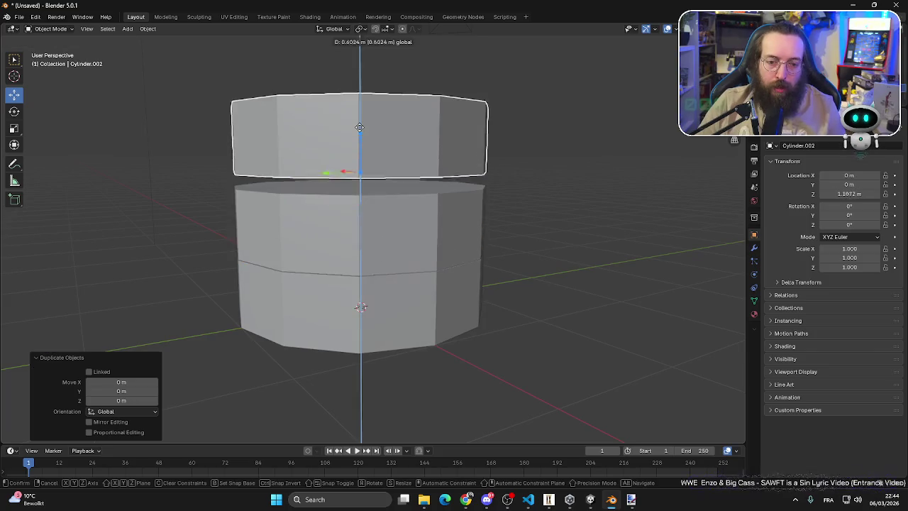
pyautogui.click(409, 208)
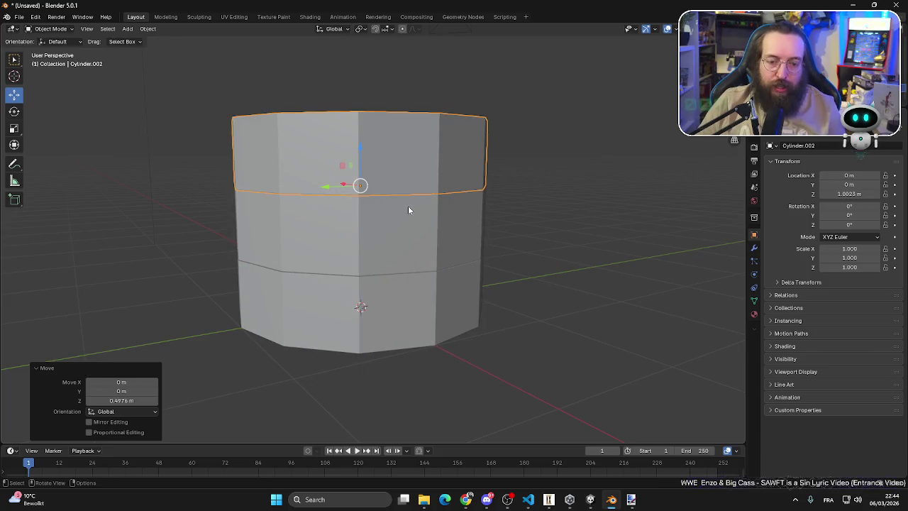
pyautogui.hotkey('shift', 'd')
pyautogui.press('Escape')
pyautogui.press('g')
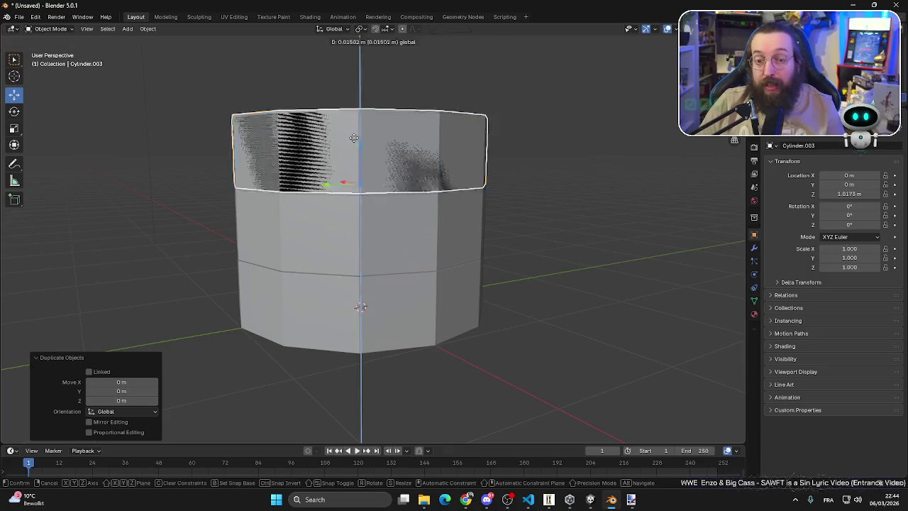
pyautogui.press('z')
pyautogui.click(537, 113)
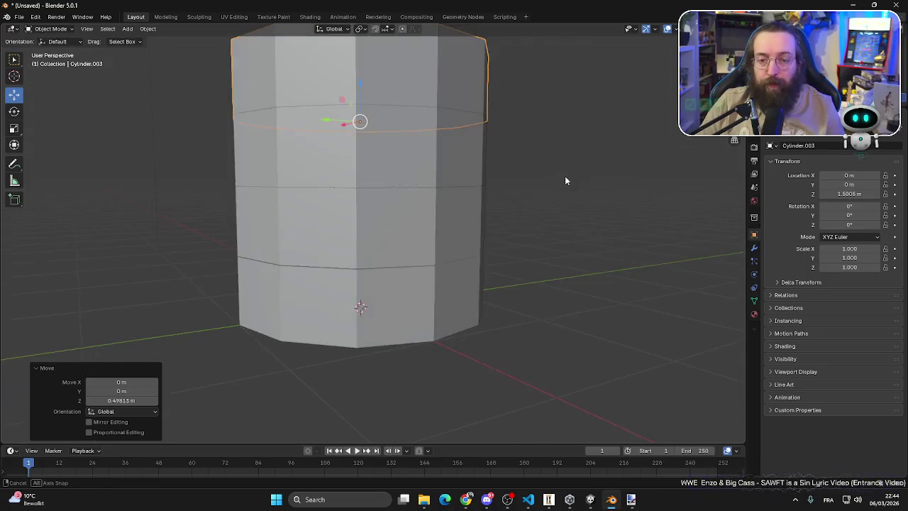
# - Rearrange the stacked pieces, lowering the top cylinder onto the lower one
pyautogui.click(359, 226)
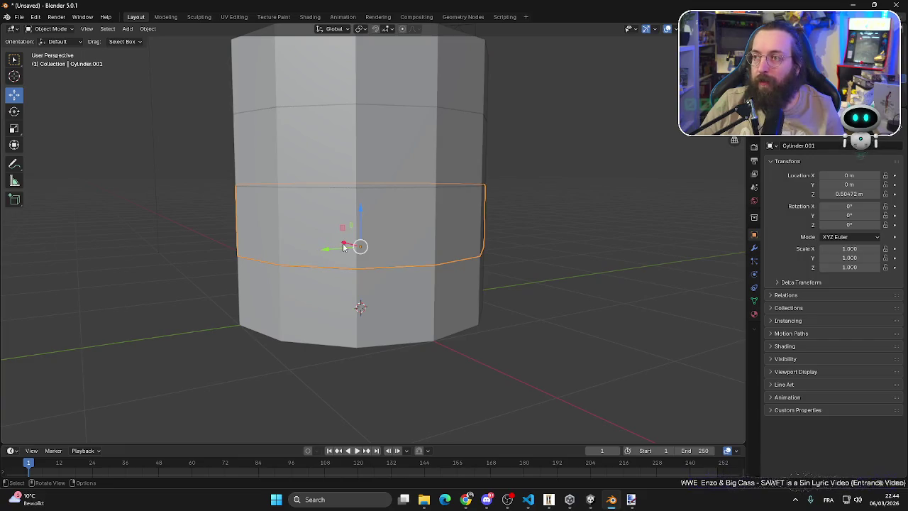
pyautogui.moveTo(344, 246)
pyautogui.mouseDown()
pyautogui.moveTo(391, 260)
pyautogui.moveTo(111, 226)
pyautogui.mouseUp()
pyautogui.click(342, 175)
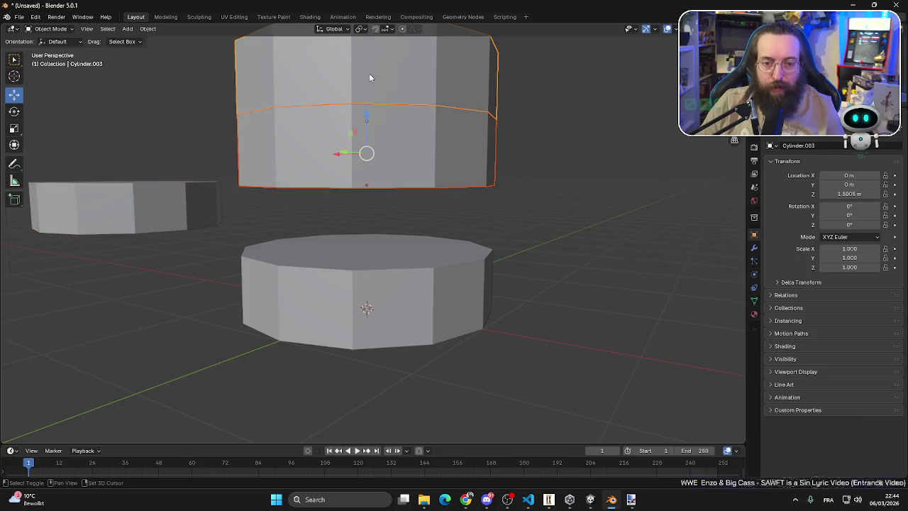
pyautogui.moveTo(369, 75); pyautogui.dragTo(368, 187)
pyautogui.click(368, 188)
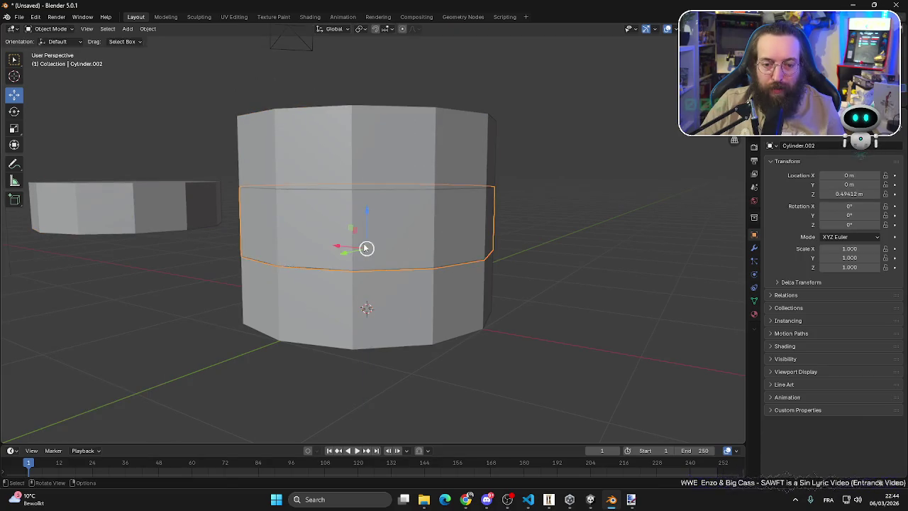
pyautogui.hotkey('ctrl', 'z')
pyautogui.hotkey('ctrl', 'z')
pyautogui.click(343, 171)
pyautogui.scroll(4, 367, 171)
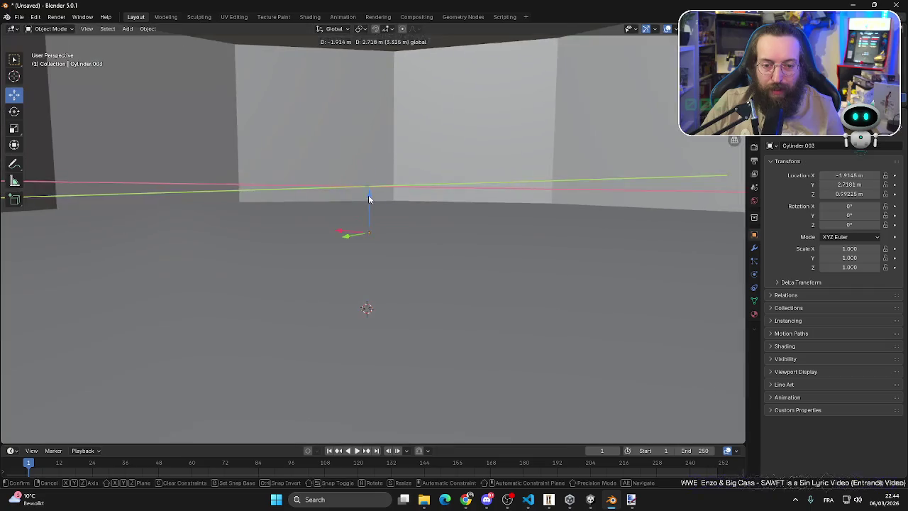
pyautogui.scroll(-7, 368, 195)
pyautogui.moveTo(286, 250); pyautogui.dragTo(345, 280)
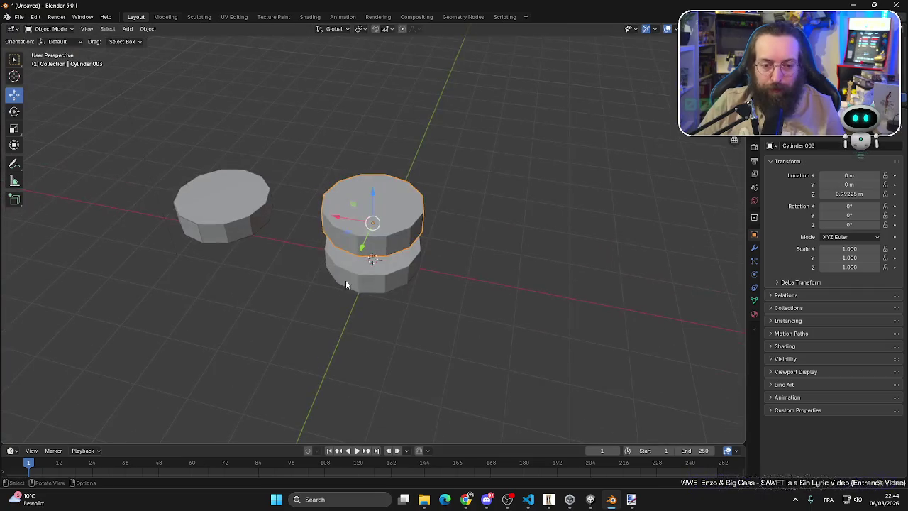
pyautogui.moveTo(375, 204)
pyautogui.mouseDown()
pyautogui.moveTo(374, 237)
pyautogui.moveTo(229, 245)
pyautogui.mouseUp()
# - Delete the left cylinder and the cylinder stacked on top
pyautogui.click(225, 220)
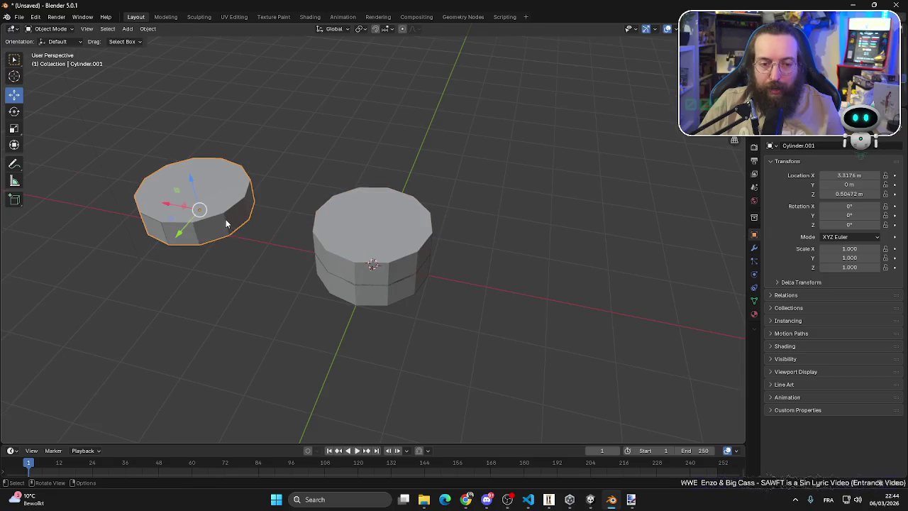
pyautogui.press('Delete')
pyautogui.click(340, 240)
pyautogui.press('Delete')
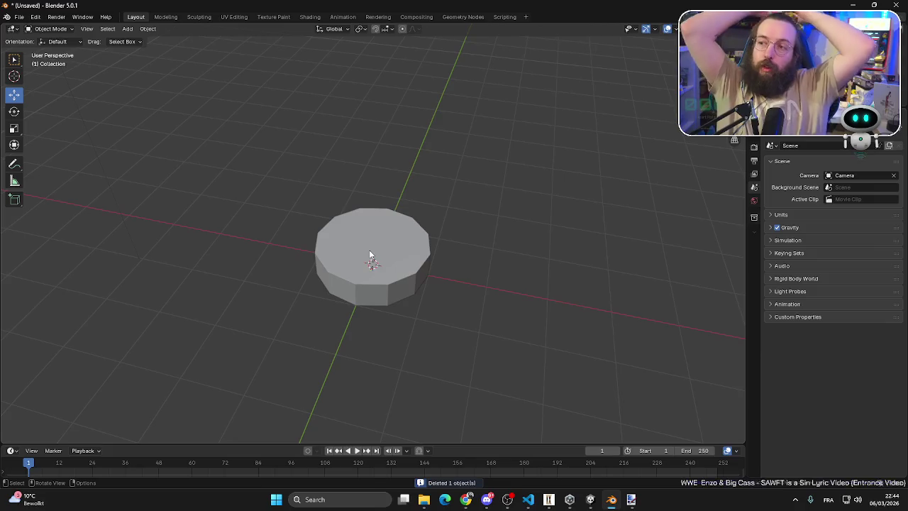
# - Select the cylinder and switch from Top to Front Orthographic view
pyautogui.click(419, 278)
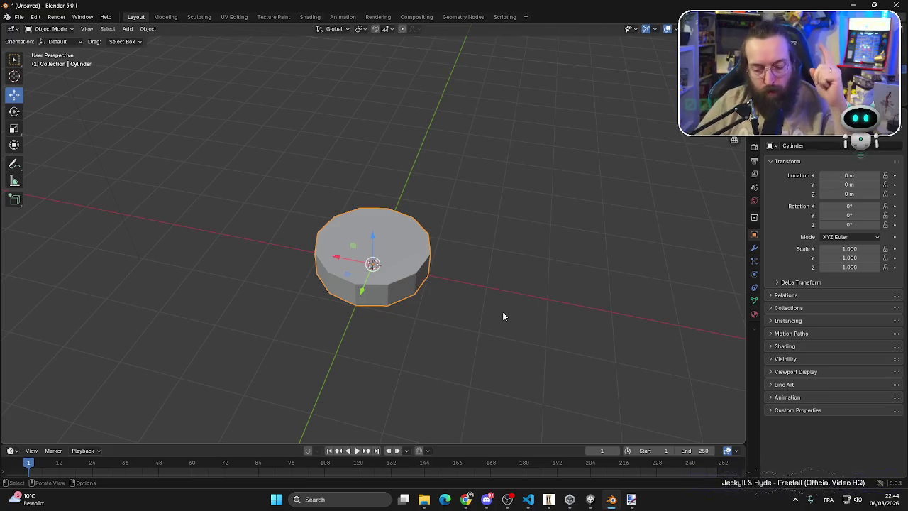
pyautogui.scroll(6, 410, 330)
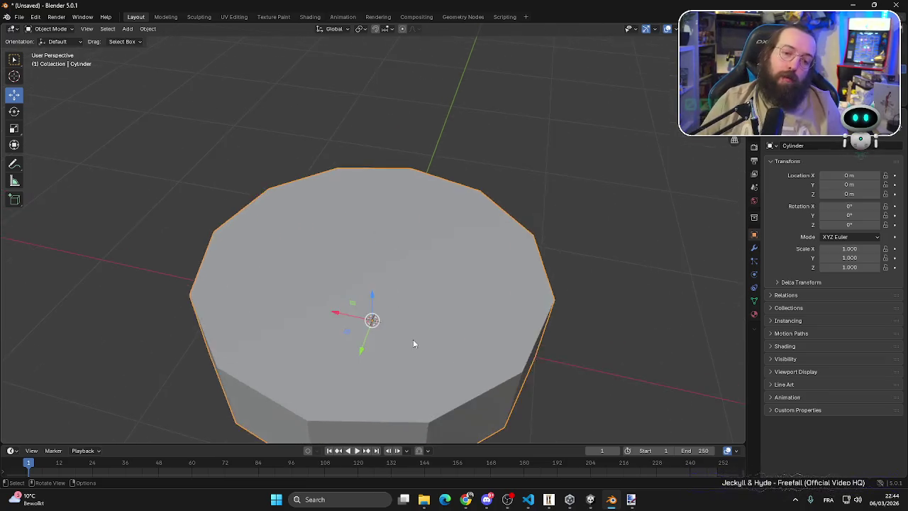
pyautogui.moveTo(414, 344); pyautogui.dragTo(349, 298)
pyautogui.scroll(-3, 387, 271)
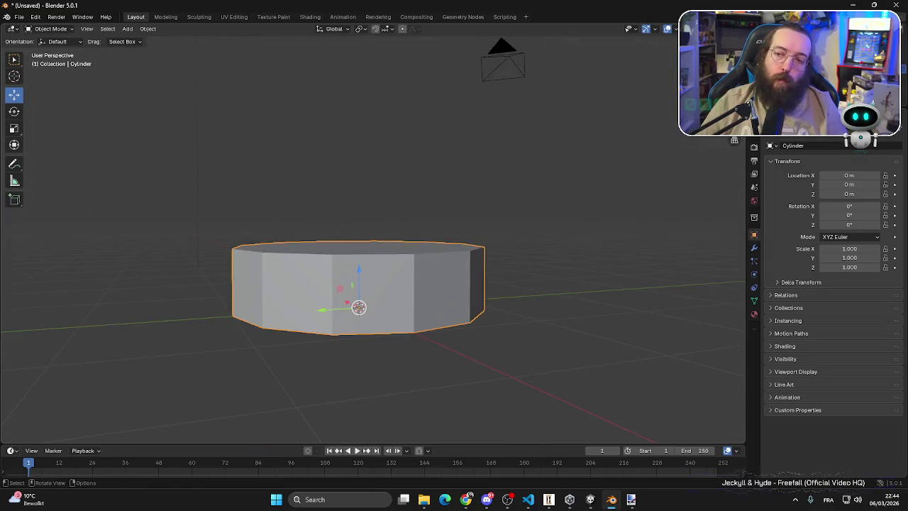
pyautogui.press('KP_7')
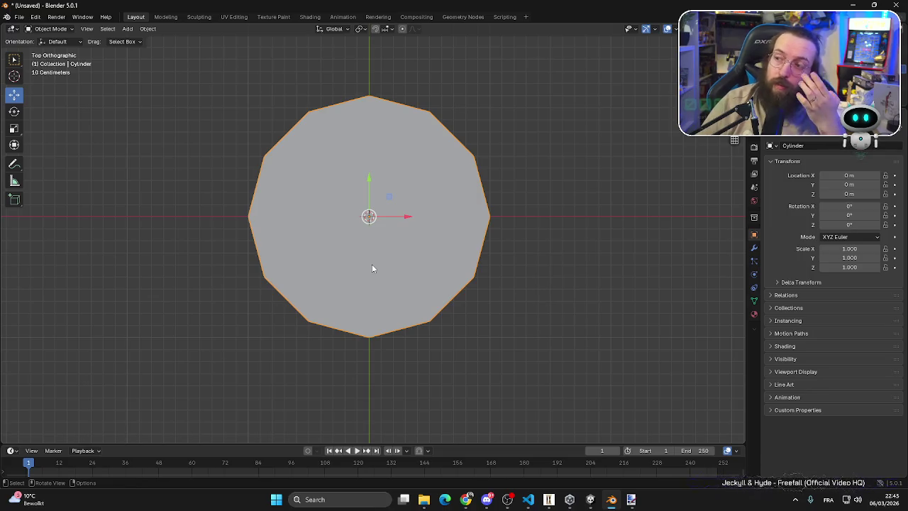
pyautogui.press('KP_1')
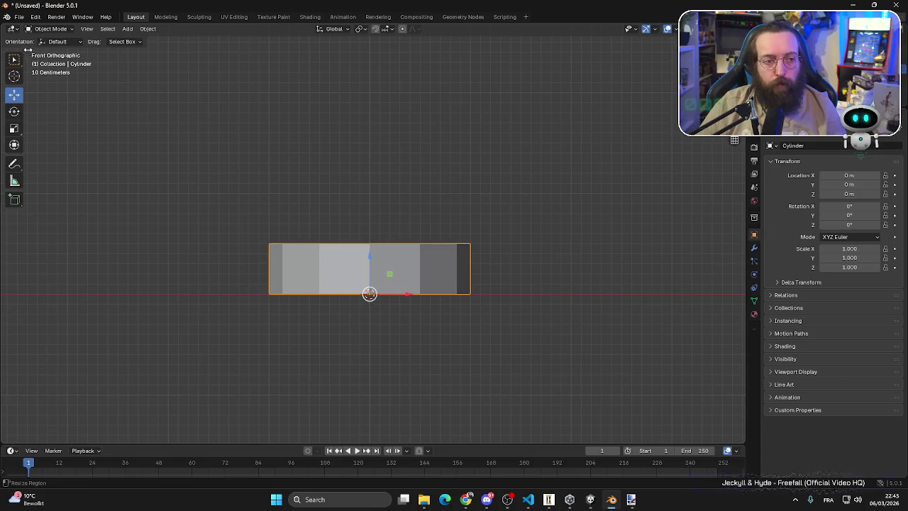
# - In Edit Mode, try lowering the top vertices and bevelling the top edge loop, then back out
pyautogui.click(50, 28)
pyautogui.click(50, 50)
pyautogui.moveTo(177, 153); pyautogui.dragTo(568, 275)
pyautogui.moveTo(370, 206); pyautogui.dragTo(372, 223)
pyautogui.hotkey('ctrl', 'z')
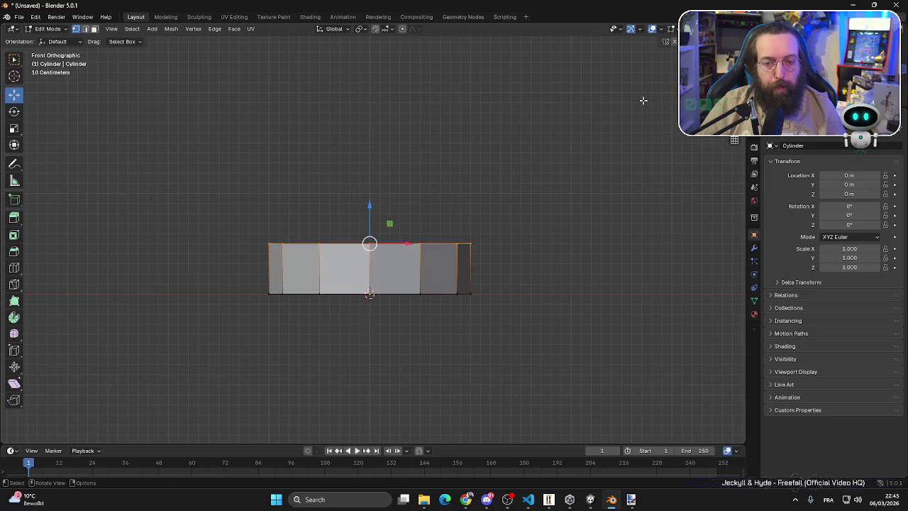
pyautogui.moveTo(222, 159); pyautogui.dragTo(500, 263)
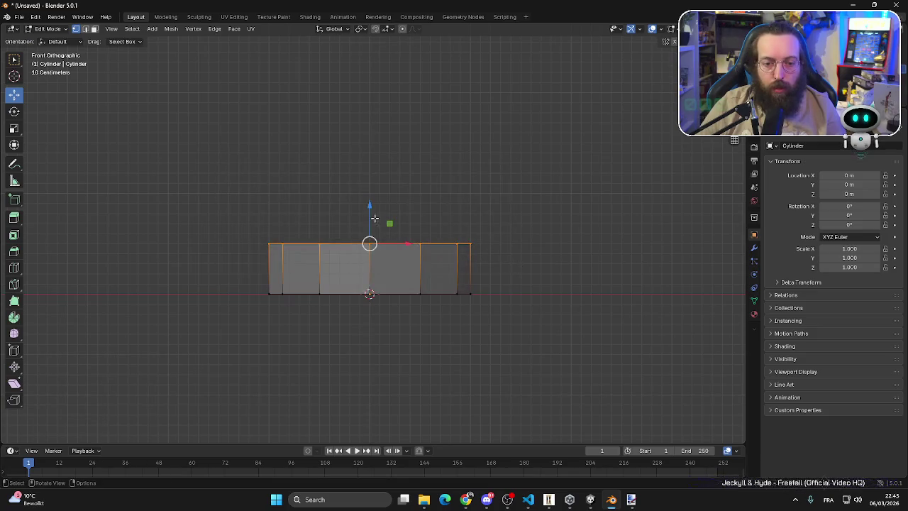
pyautogui.moveTo(370, 213); pyautogui.dragTo(370, 234)
pyautogui.moveTo(186, 204)
pyautogui.mouseDown()
pyautogui.moveTo(575, 270)
pyautogui.moveTo(397, 401)
pyautogui.moveTo(511, 376)
pyautogui.moveTo(444, 334)
pyautogui.moveTo(490, 288)
pyautogui.moveTo(419, 319)
pyautogui.mouseUp()
pyautogui.hotkey('ctrl', 'b')
pyautogui.rightClick(578, 273)
pyautogui.click(576, 281)
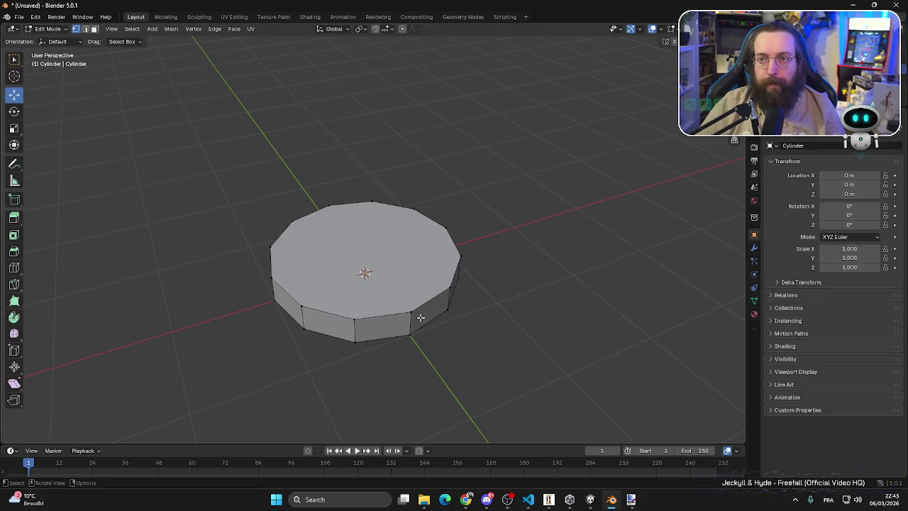
# - Raise the cylinder's top edge along Z in front view, then select the whole mesh
pyautogui.press('a')
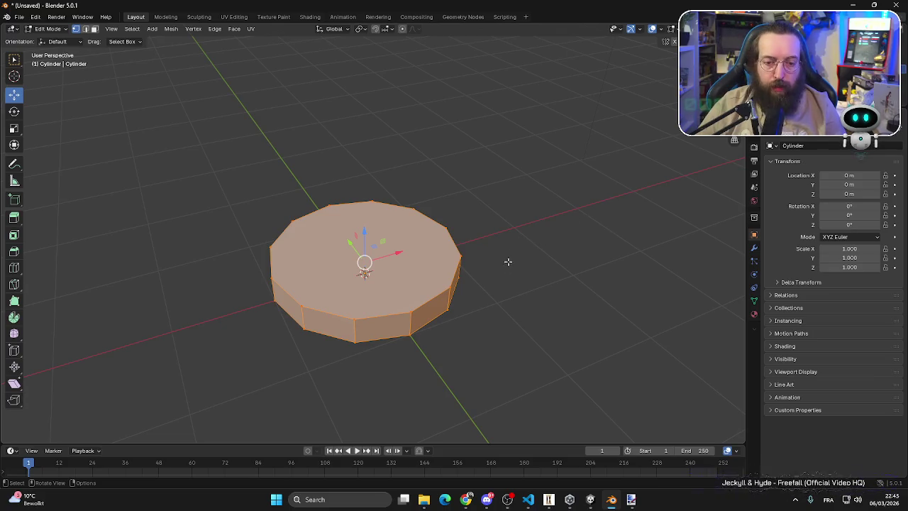
pyautogui.moveTo(508, 262); pyautogui.dragTo(668, 143)
pyautogui.press('KP_1')
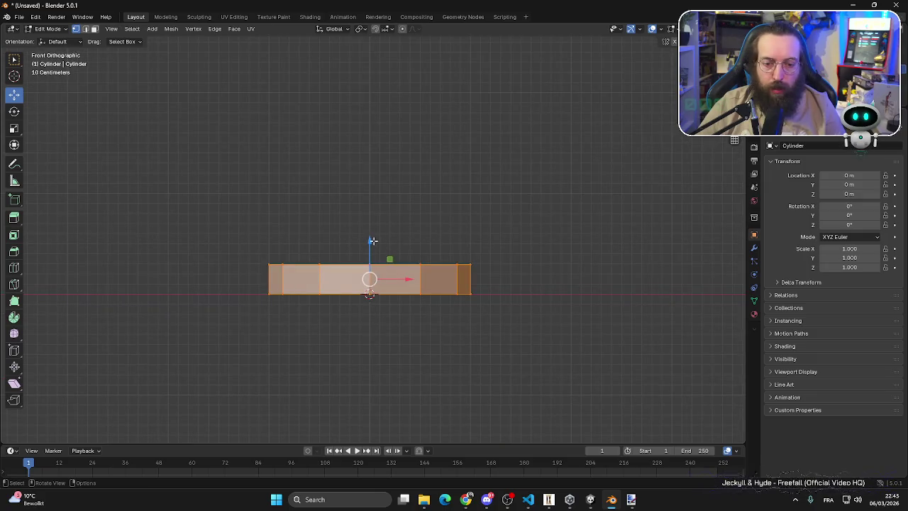
pyautogui.click(430, 241)
pyautogui.moveTo(159, 213)
pyautogui.mouseDown()
pyautogui.moveTo(317, 254)
pyautogui.moveTo(501, 271)
pyautogui.mouseUp()
pyautogui.moveTo(369, 224); pyautogui.dragTo(370, 221)
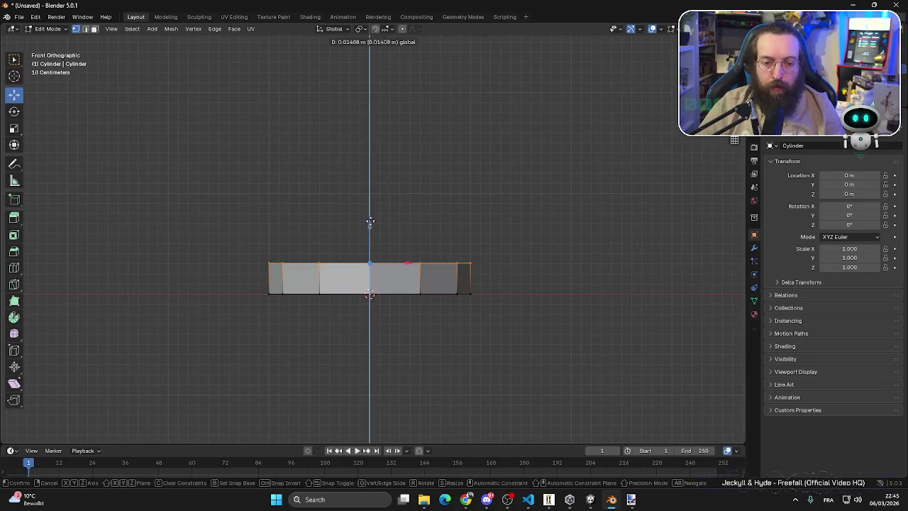
pyautogui.click(371, 222)
pyautogui.press('a')
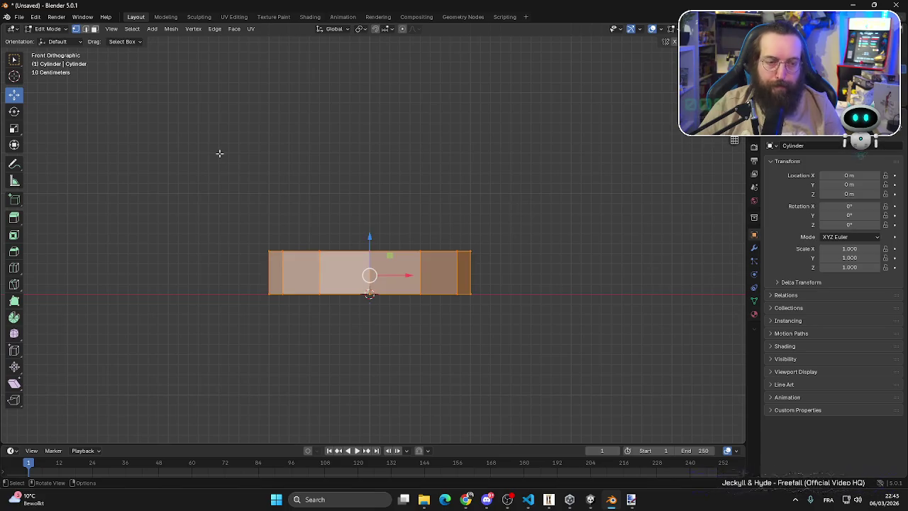
# - Check the cylinder's UV layout, then return to the Layout workspace in right-side view
pyautogui.click(233, 17)
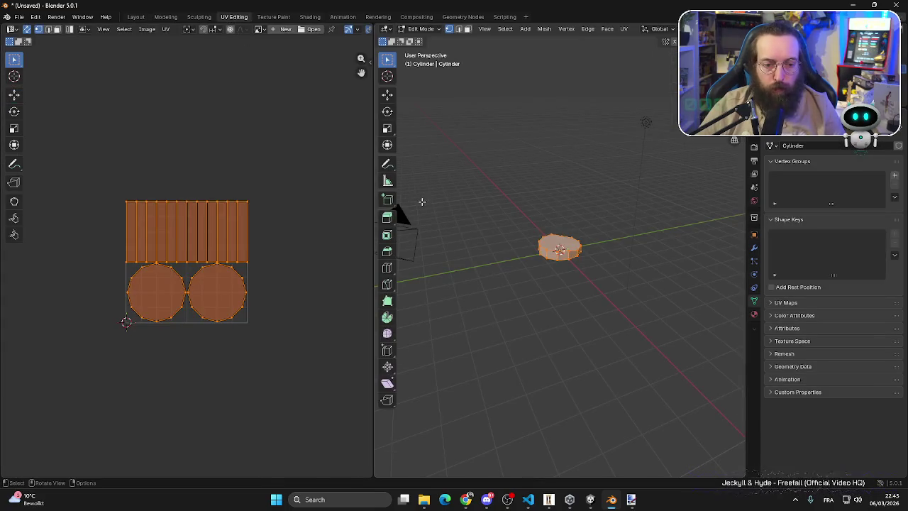
pyautogui.scroll(6, 542, 160)
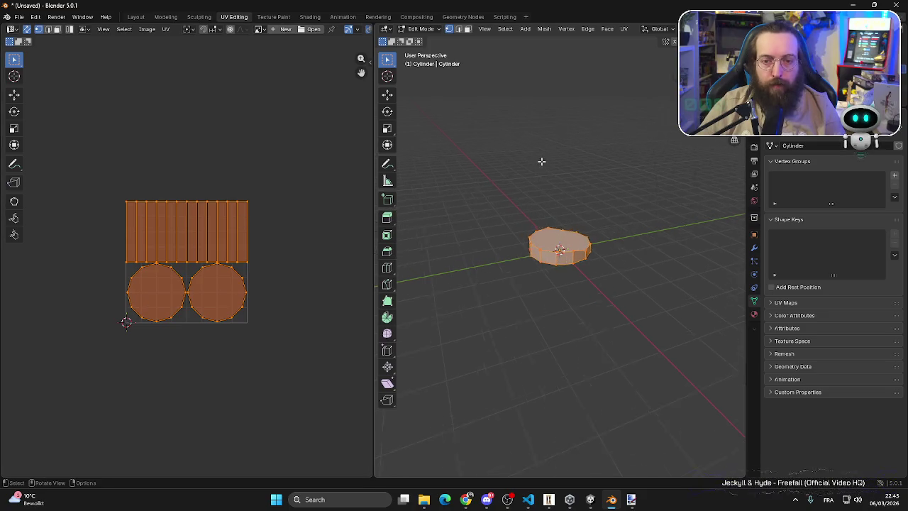
pyautogui.moveTo(590, 230)
pyautogui.mouseDown()
pyautogui.moveTo(558, 201)
pyautogui.moveTo(552, 207)
pyautogui.mouseUp()
pyautogui.click(136, 17)
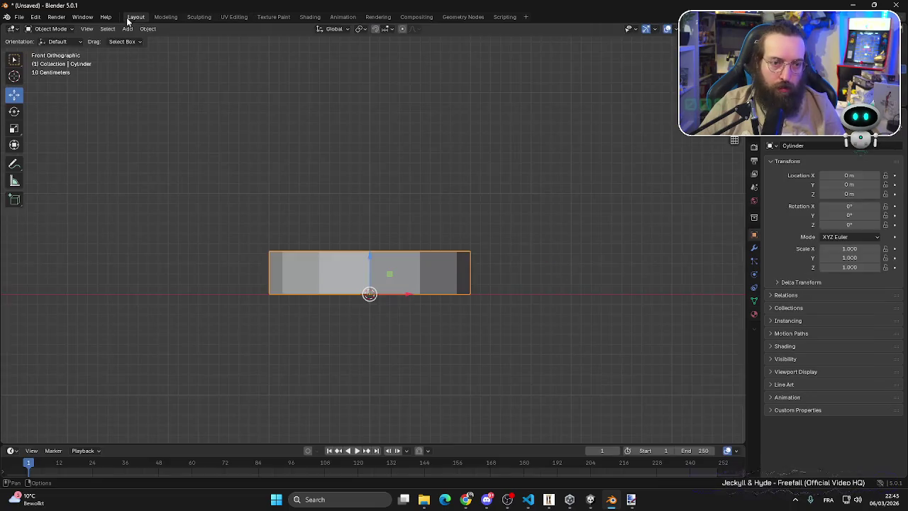
pyautogui.press('KP_3')
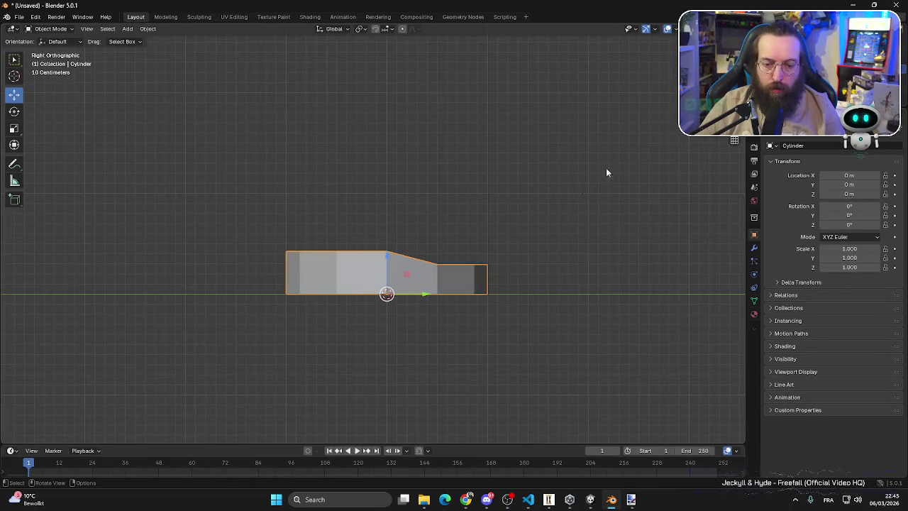
pyautogui.click(606, 173)
# - Flatten the top cap vertices level with S Z 0, then select all and view the UVs
pyautogui.click(50, 29)
pyautogui.click(44, 48)
pyautogui.moveTo(140, 114)
pyautogui.mouseDown()
pyautogui.moveTo(516, 222)
pyautogui.moveTo(559, 272)
pyautogui.mouseUp()
pyautogui.write('sz')
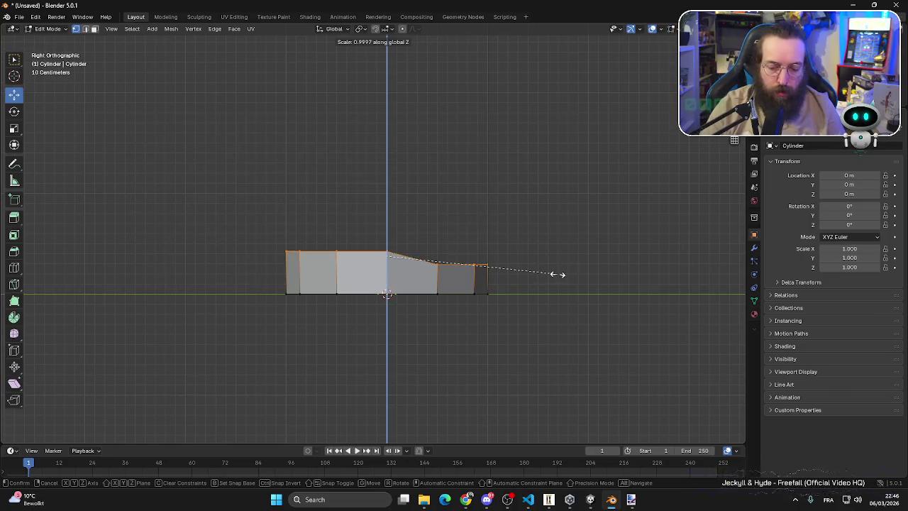
pyautogui.write('0')
pyautogui.press('Return')
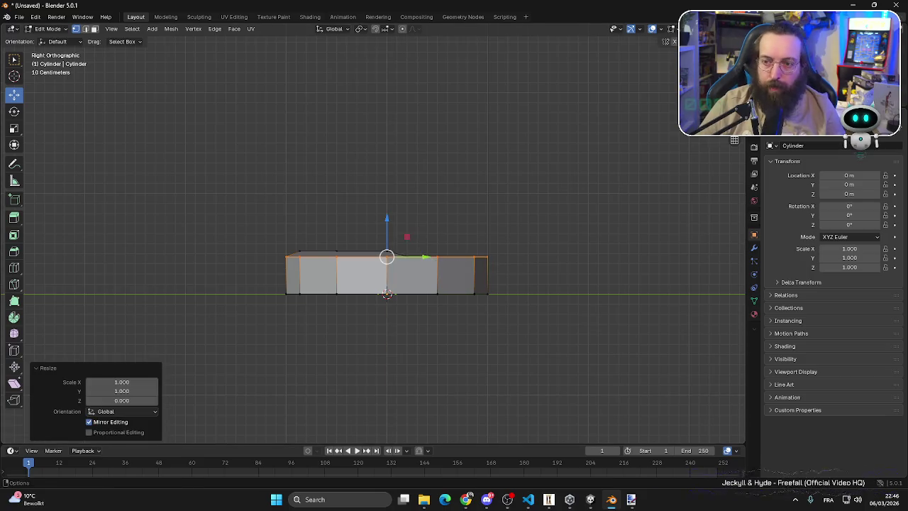
pyautogui.moveTo(206, 183); pyautogui.dragTo(577, 272)
pyautogui.write('sz0')
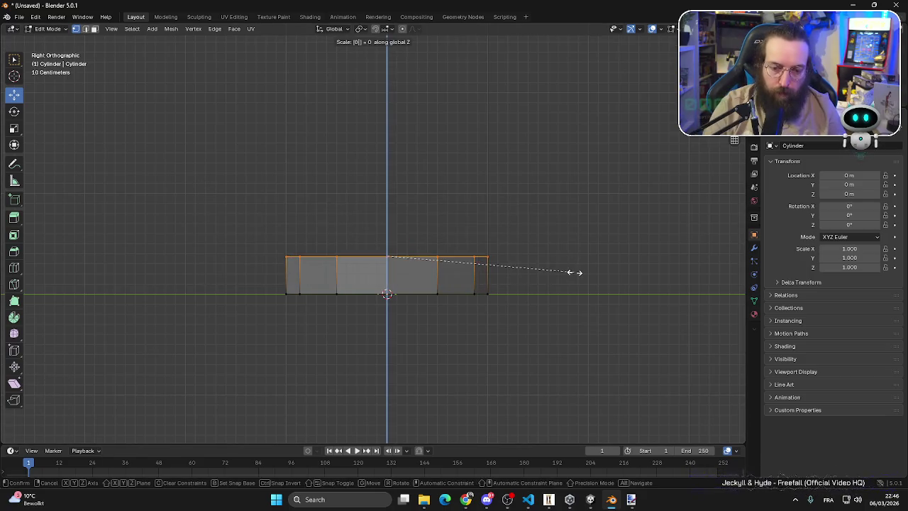
pyautogui.press('Return')
pyautogui.click(574, 272)
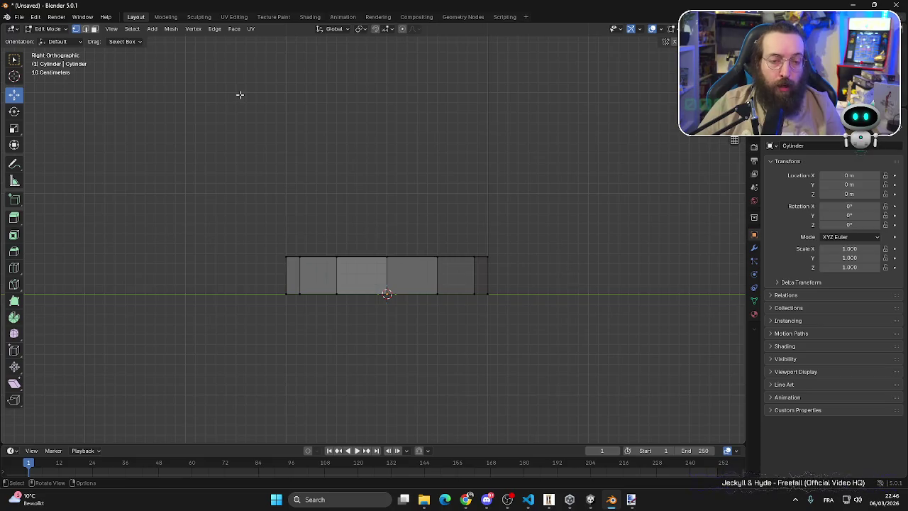
pyautogui.press('a')
pyautogui.click(235, 17)
# - In Texture Paint, give the cylinder a new material with an Image Texture Base Color
pyautogui.click(273, 17)
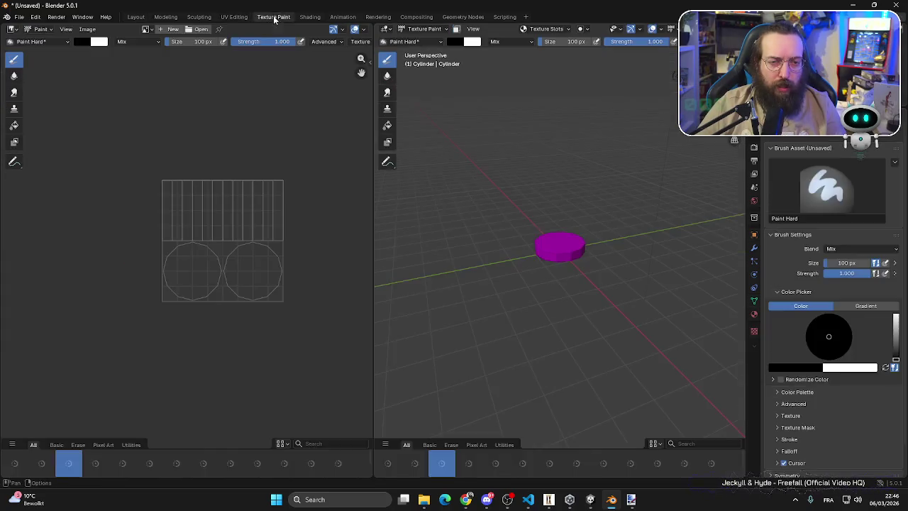
pyautogui.click(755, 315)
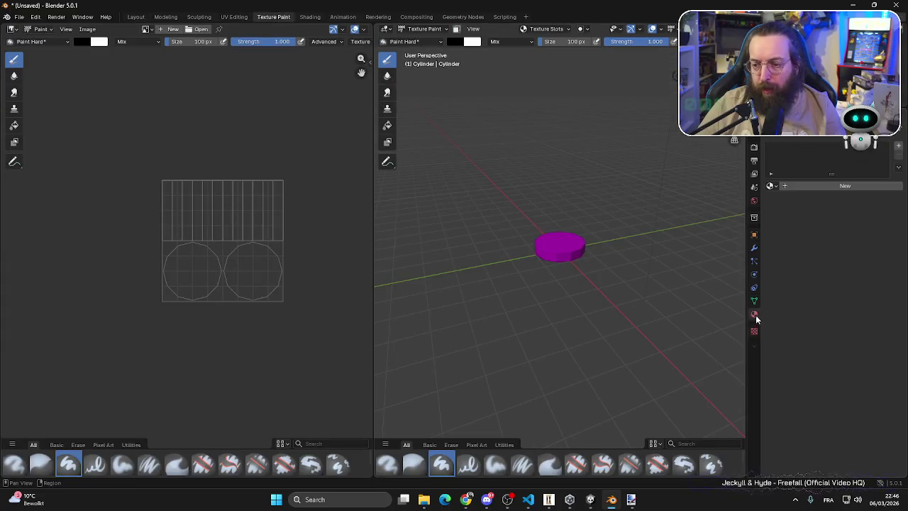
pyautogui.click(786, 186)
pyautogui.click(824, 246)
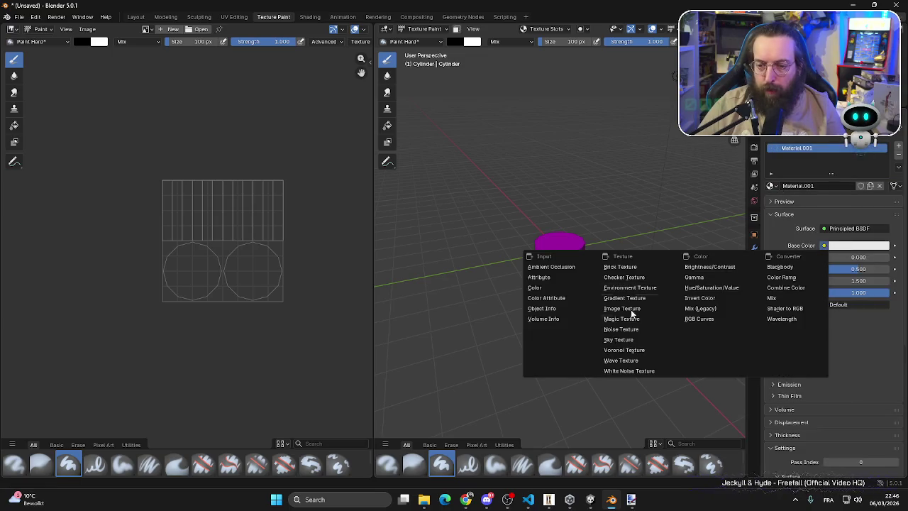
pyautogui.click(623, 309)
# - Create a new 1024 px image named 'Tree' filled with dark brown #553720
pyautogui.click(809, 258)
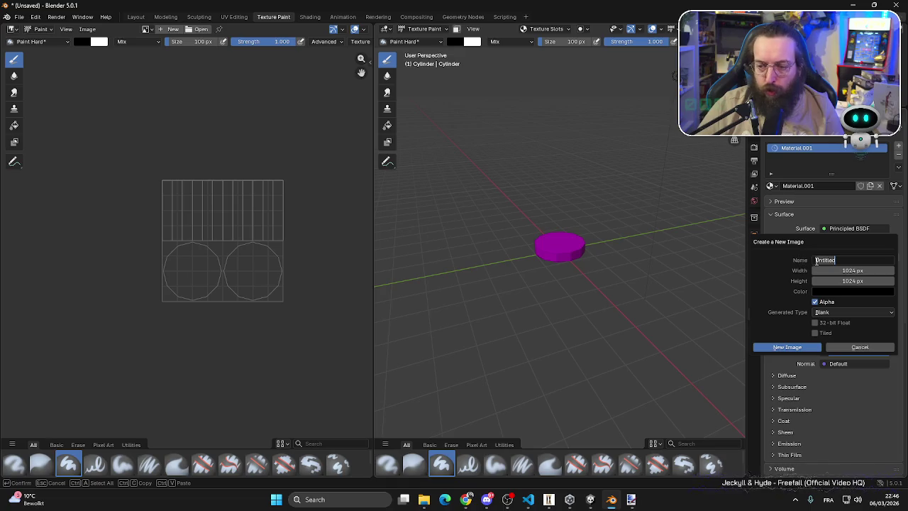
pyautogui.write('Tree')
pyautogui.press('Return')
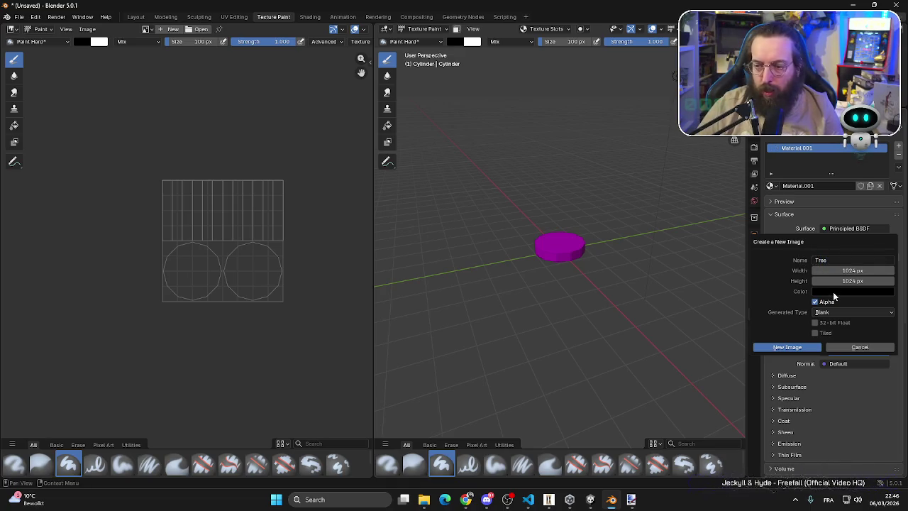
pyautogui.click(835, 293)
pyautogui.moveTo(889, 216); pyautogui.dragTo(887, 149)
pyautogui.click(861, 169)
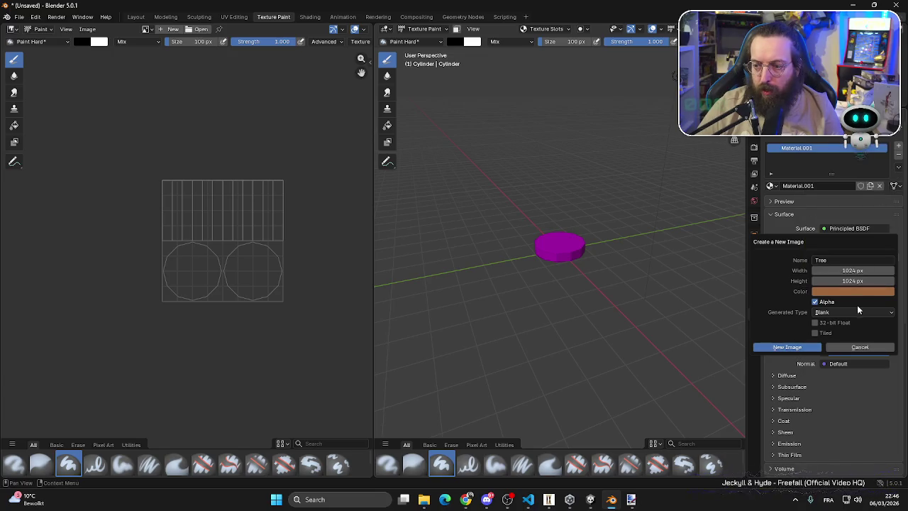
pyautogui.click(842, 291)
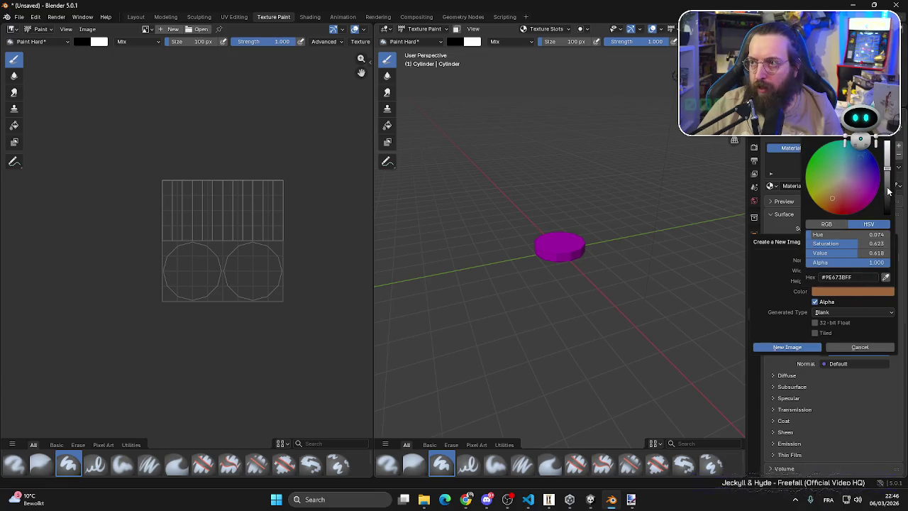
pyautogui.moveTo(890, 186)
pyautogui.mouseDown()
pyautogui.moveTo(888, 202)
pyautogui.moveTo(888, 193)
pyautogui.mouseUp()
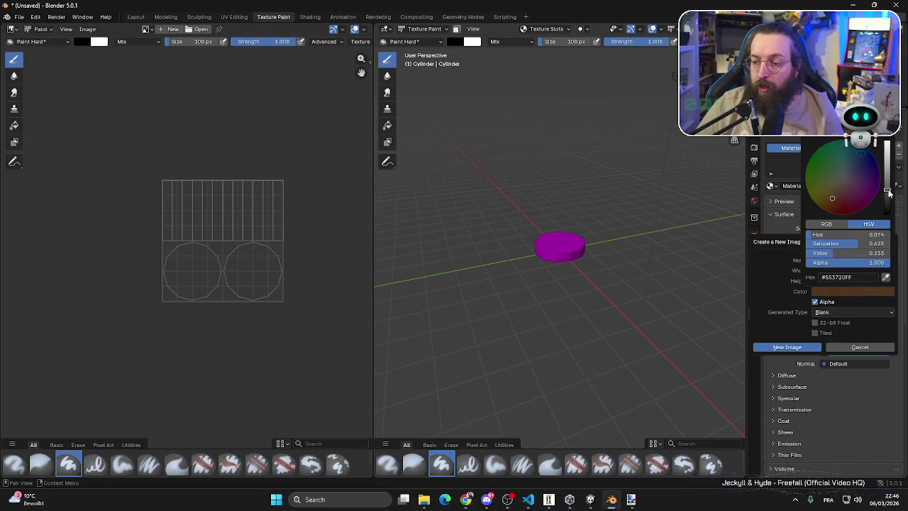
pyautogui.click(791, 347)
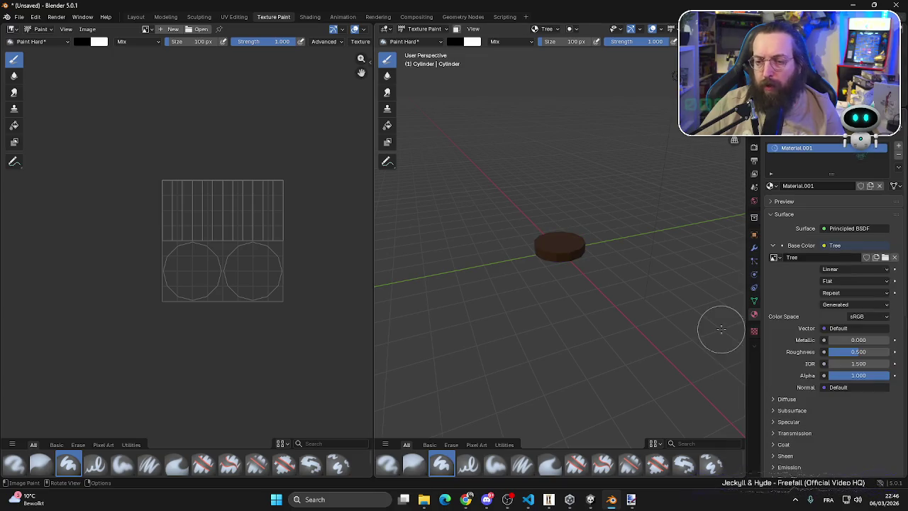
# - Set the cylinder material's Roughness to 1.000
pyautogui.scroll(5, 537, 234)
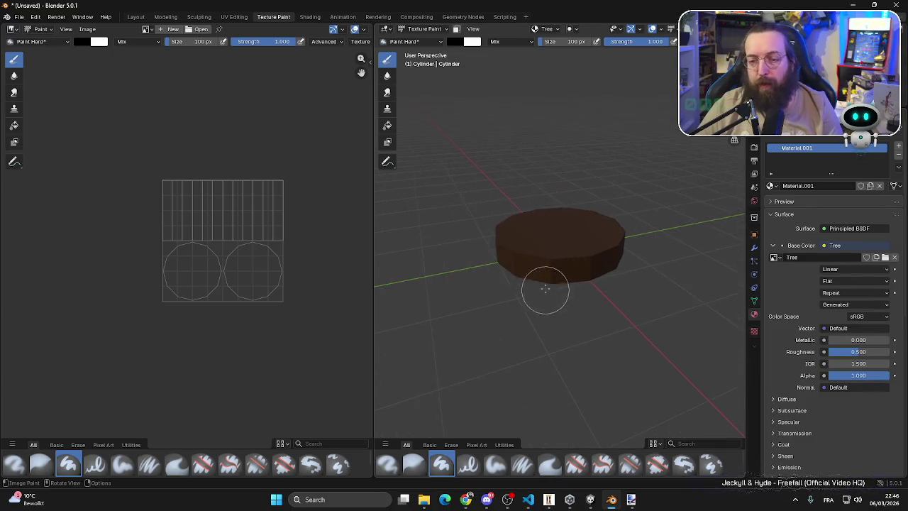
pyautogui.scroll(4, 545, 289)
pyautogui.moveTo(859, 352); pyautogui.dragTo(890, 352)
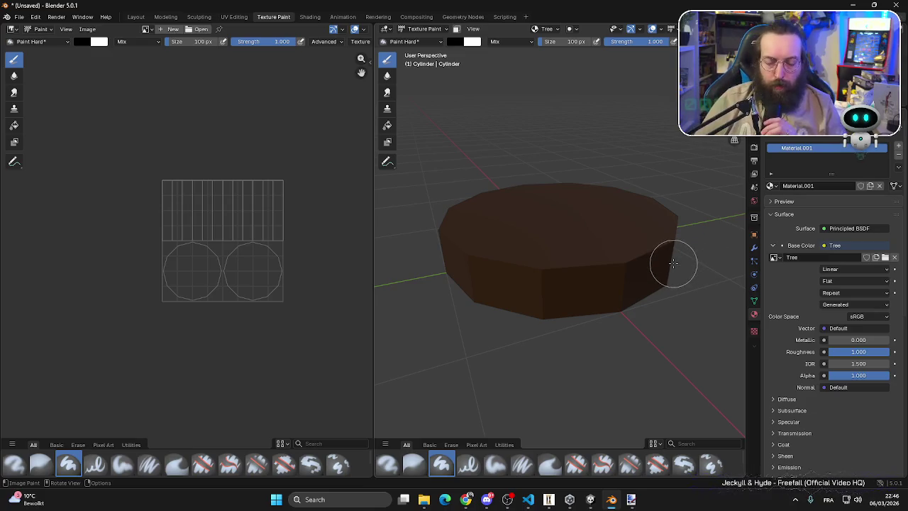
pyautogui.scroll(4, 600, 234)
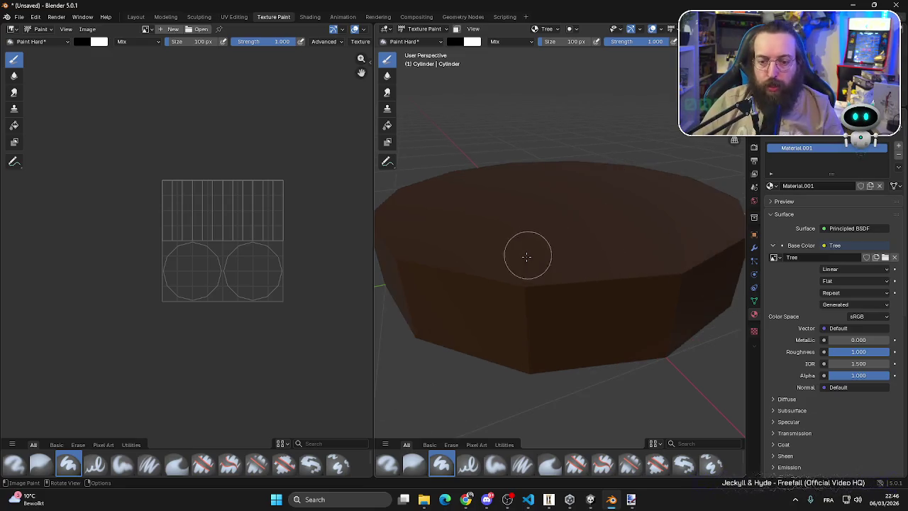
pyautogui.moveTo(527, 253)
pyautogui.mouseDown()
pyautogui.moveTo(608, 249)
pyautogui.moveTo(638, 265)
pyautogui.moveTo(601, 255)
pyautogui.mouseUp()
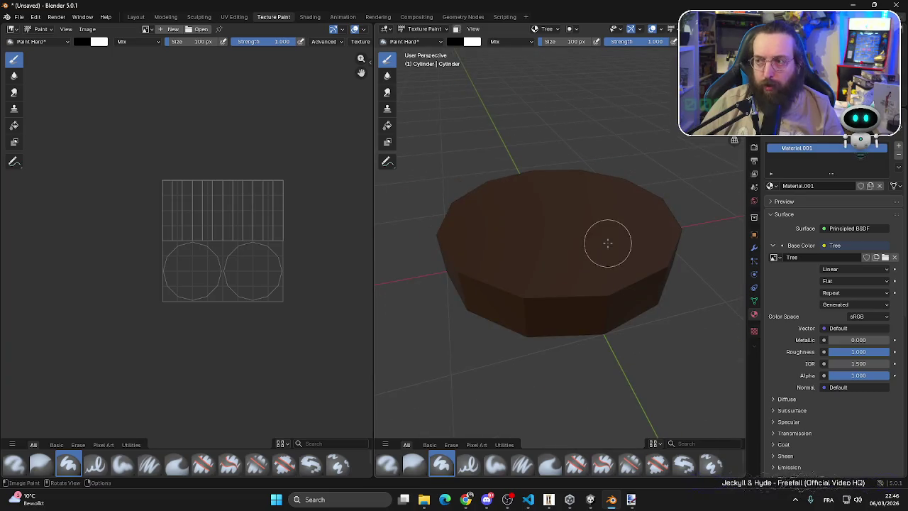
# - Inspect the twelve side strips and two round cap UV islands in UV Editing, then return to Texture Paint
pyautogui.click(234, 17)
pyautogui.click(487, 186)
pyautogui.moveTo(525, 189); pyautogui.dragTo(540, 284)
pyautogui.scroll(-5, 354, 264)
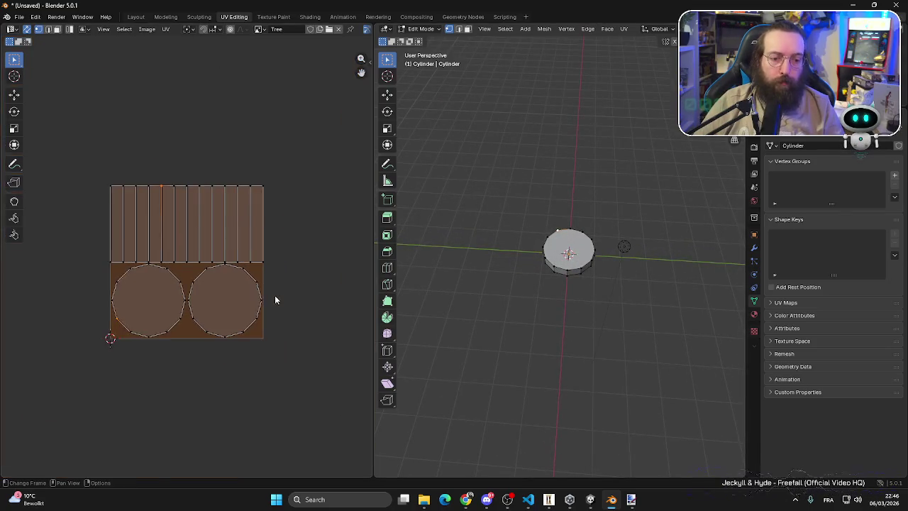
pyautogui.press('Home')
pyautogui.click(196, 100)
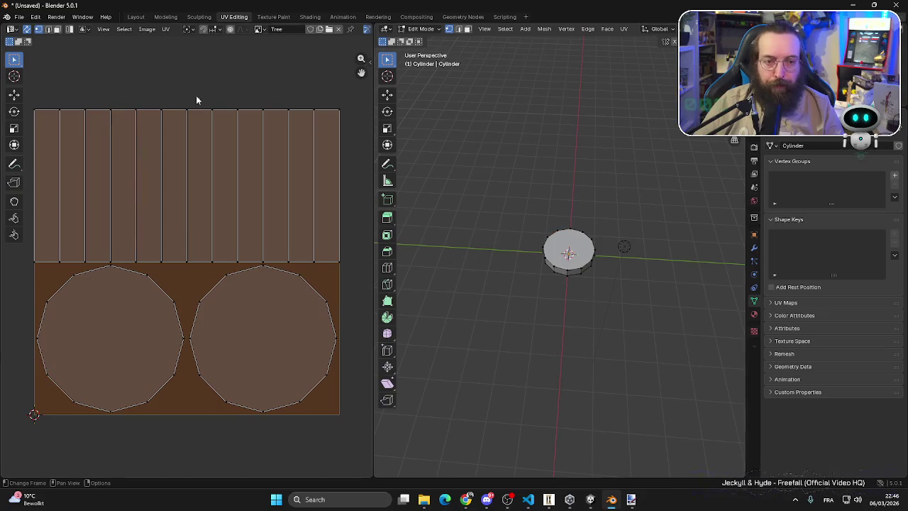
pyautogui.scroll(3, 587, 242)
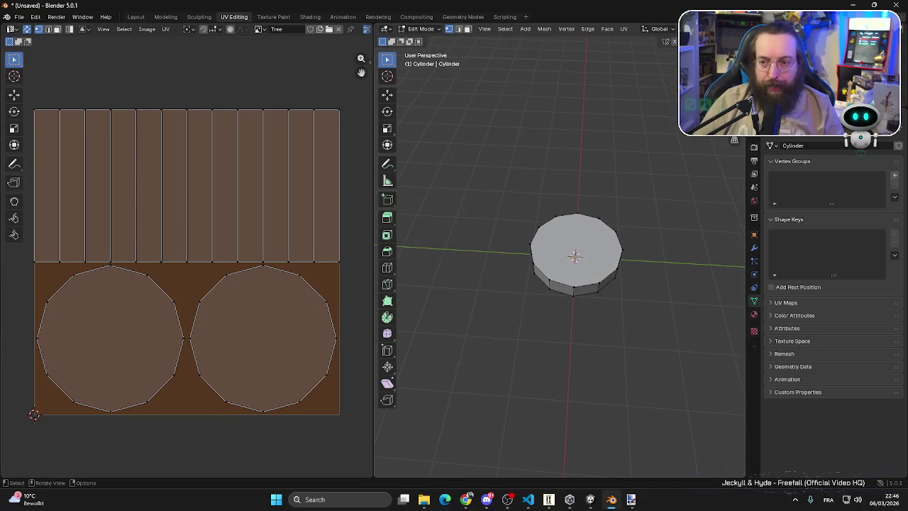
pyautogui.press('KP_7')
pyautogui.scroll(3, 639, 192)
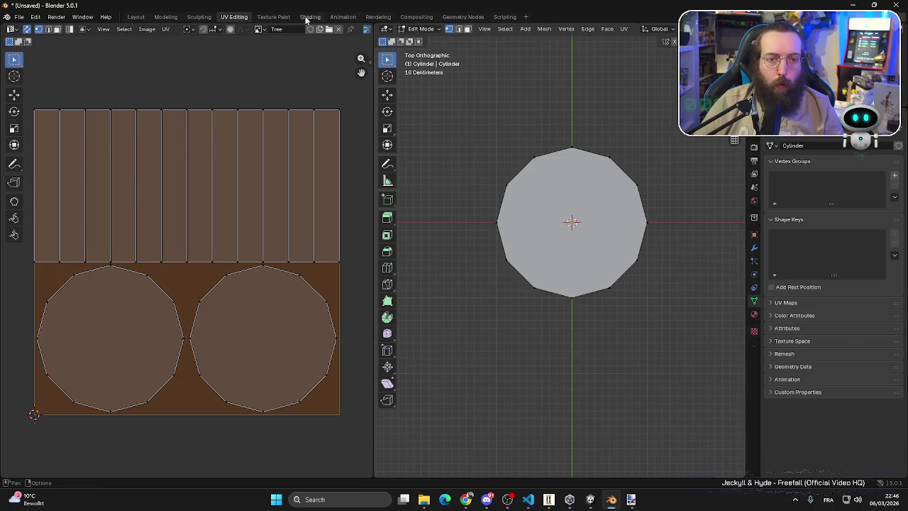
pyautogui.click(272, 17)
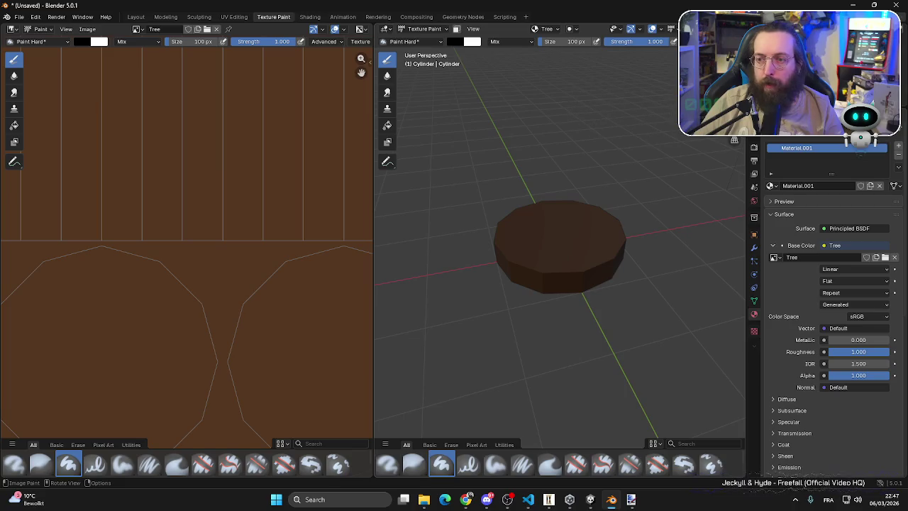
# - From the top view, sample the texture's brown as paint colour and lighten it
pyautogui.press('KP_7')
pyautogui.scroll(2, 560, 250)
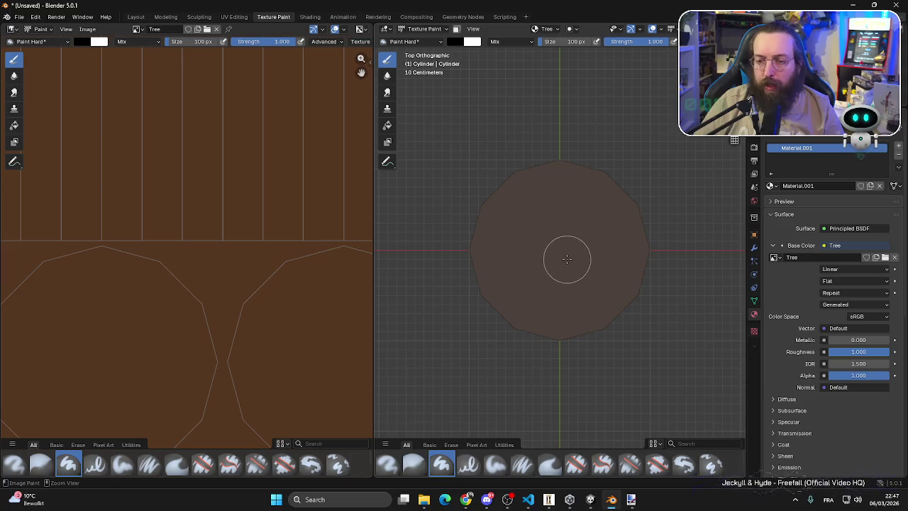
pyautogui.press('Home')
pyautogui.scroll(2, 152, 275)
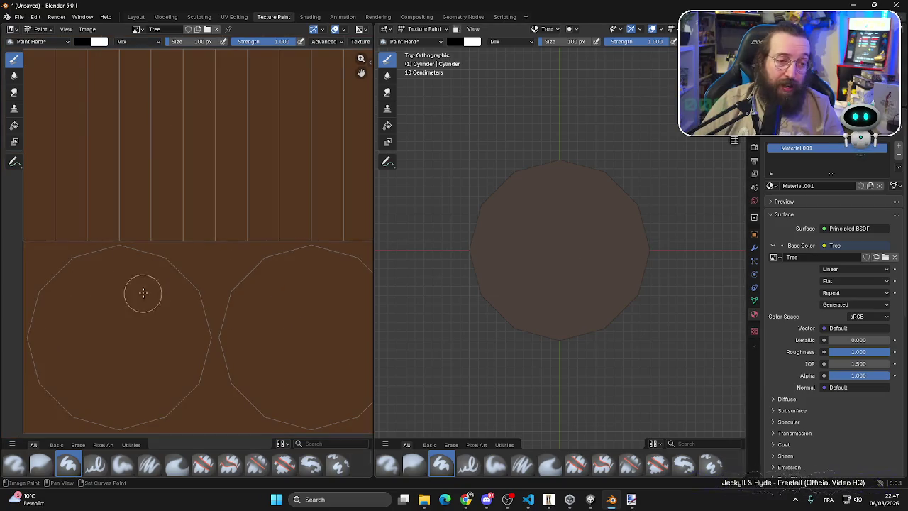
pyautogui.scroll(-3, 144, 291)
pyautogui.click(455, 43)
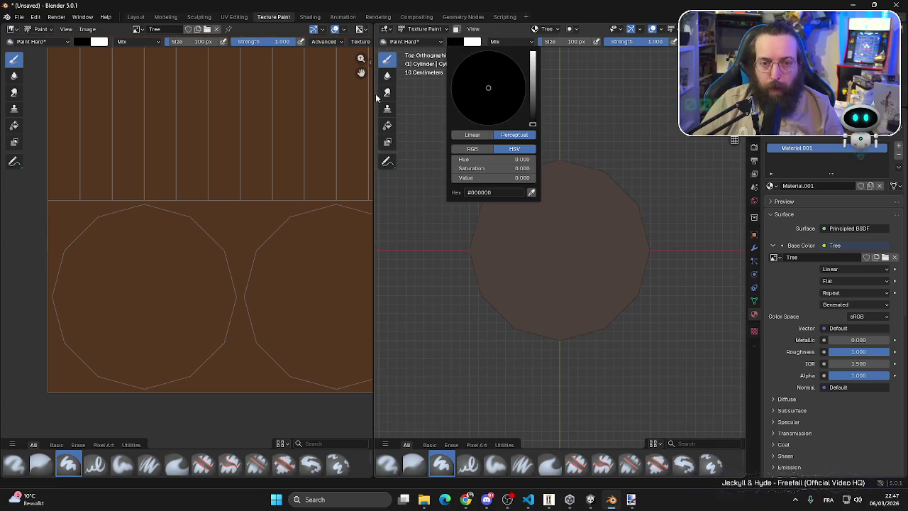
pyautogui.click(532, 192)
pyautogui.click(305, 201)
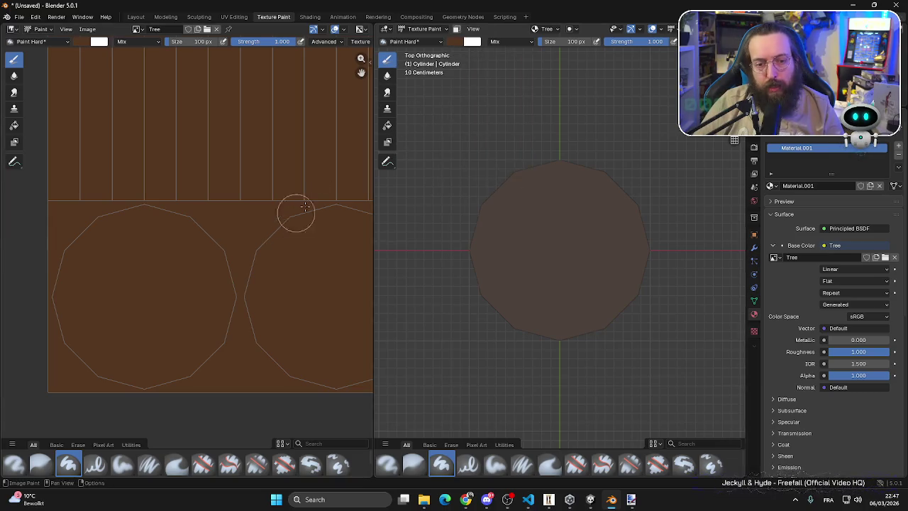
pyautogui.click(456, 43)
pyautogui.moveTo(489, 177); pyautogui.dragTo(505, 178)
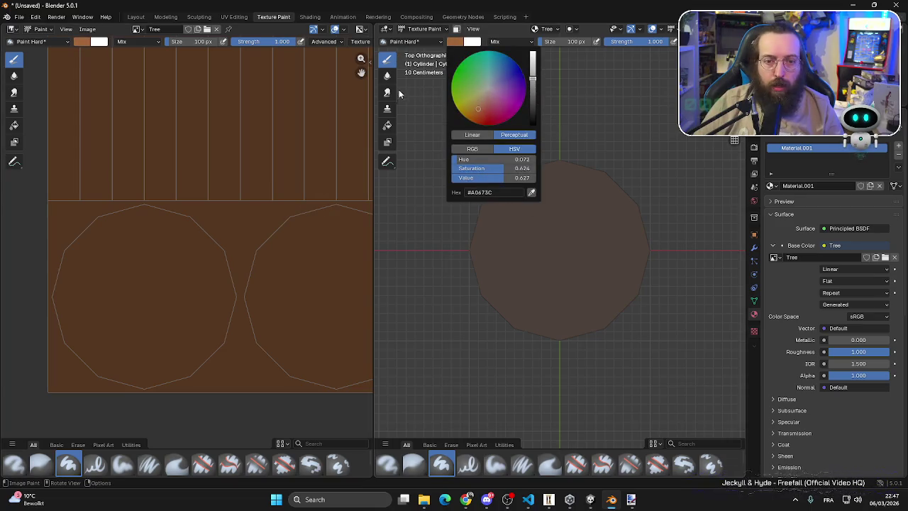
# - Size the brush to fit inside the cap and paint a lighter circle on the top cap
pyautogui.moveTo(560, 41)
pyautogui.mouseDown()
pyautogui.moveTo(589, 41)
pyautogui.moveTo(605, 58)
pyautogui.mouseUp()
pyautogui.moveTo(552, 41)
pyautogui.mouseDown()
pyautogui.moveTo(536, 41)
pyautogui.moveTo(564, 44)
pyautogui.mouseUp()
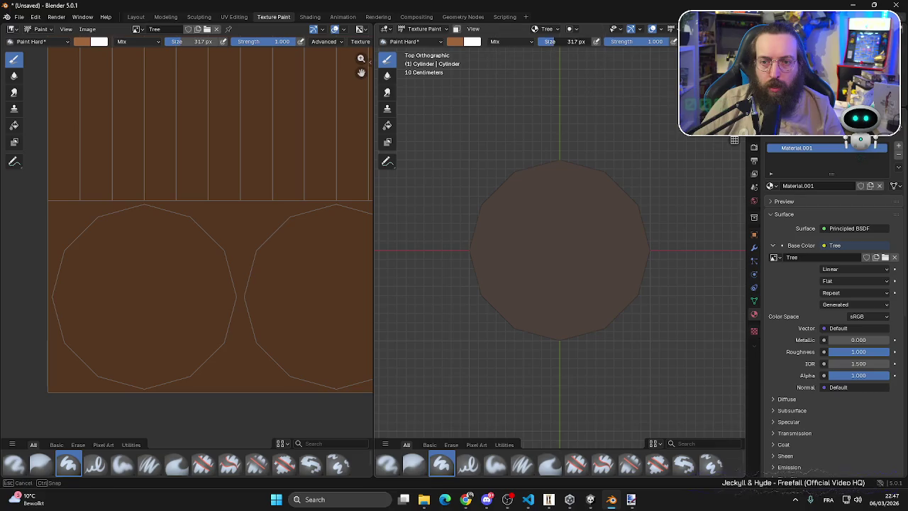
pyautogui.click(560, 249)
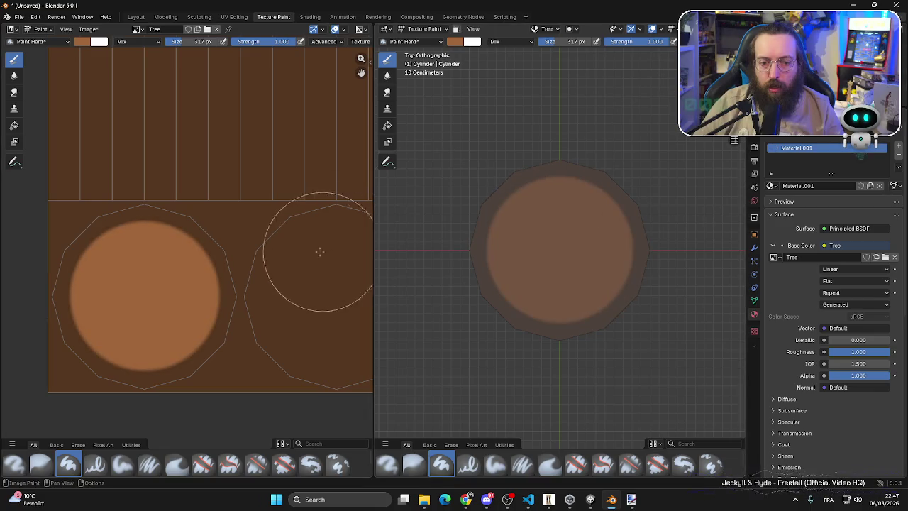
# - Turn to the bottom view and paint a matching lighter circle on the bottom cap
pyautogui.scroll(-4, 298, 263)
pyautogui.scroll(2, 266, 265)
pyautogui.scroll(3, 213, 271)
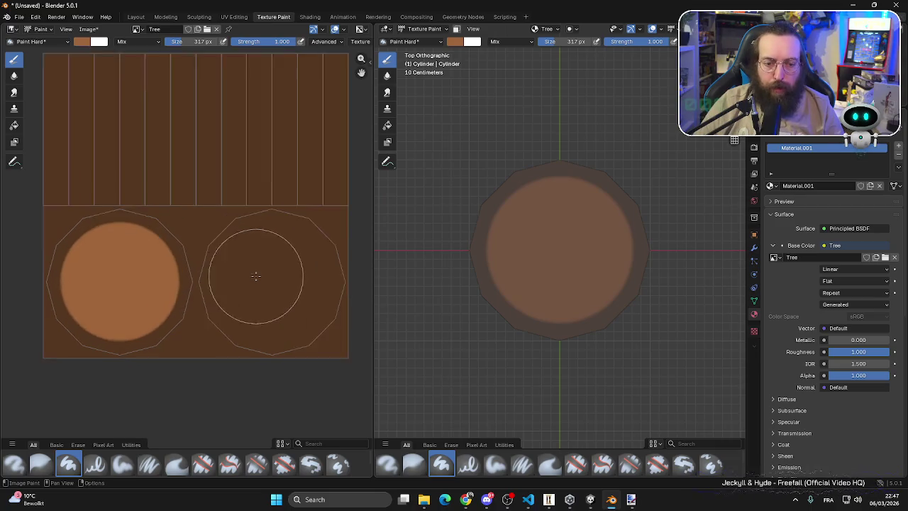
pyautogui.scroll(-1, 213, 271)
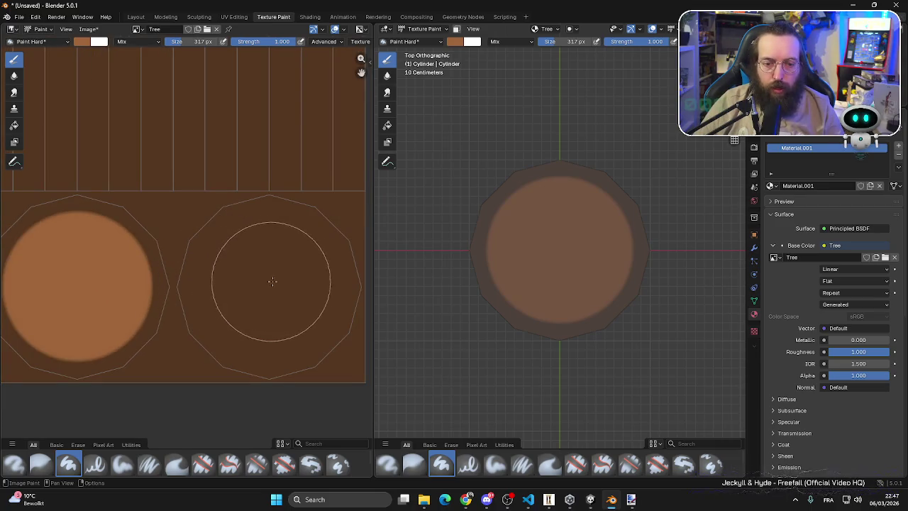
pyautogui.press('ctrl+KP_1')
pyautogui.press('KP_7')
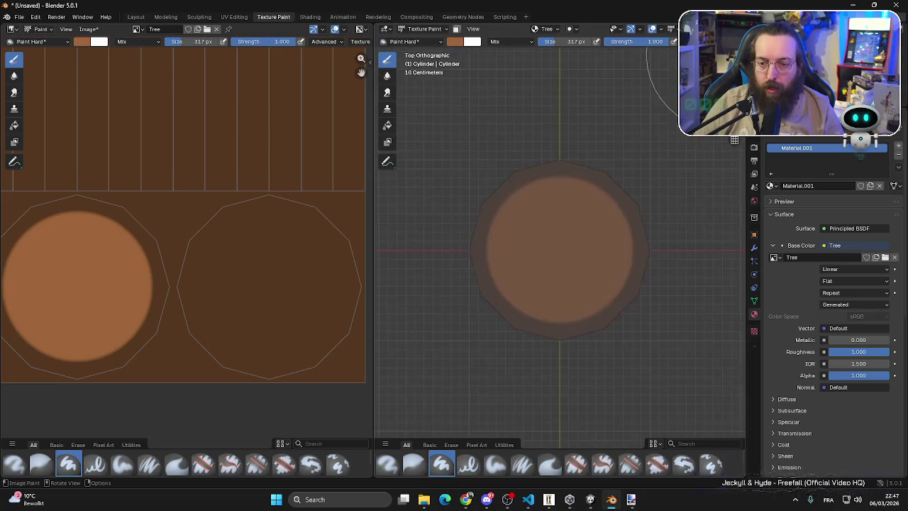
pyautogui.press('ctrl+KP_1')
pyautogui.press('ctrl+KP_7')
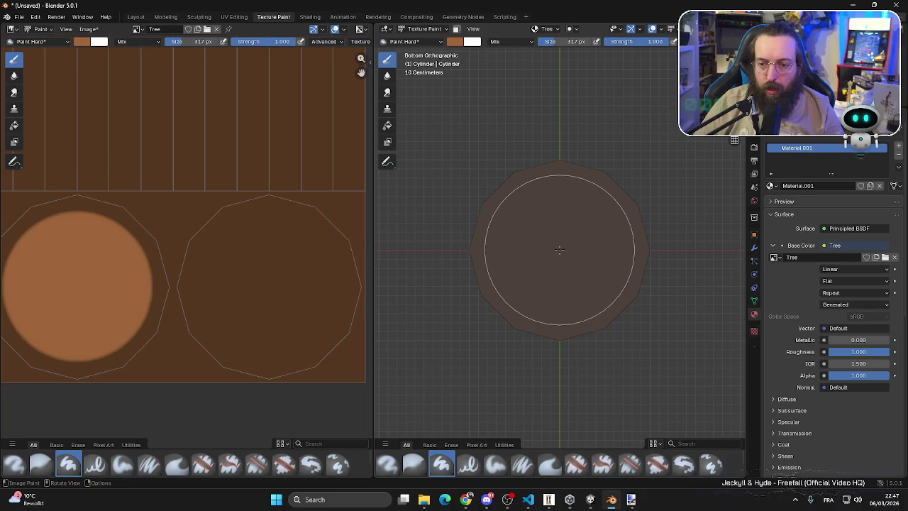
pyautogui.click(560, 249)
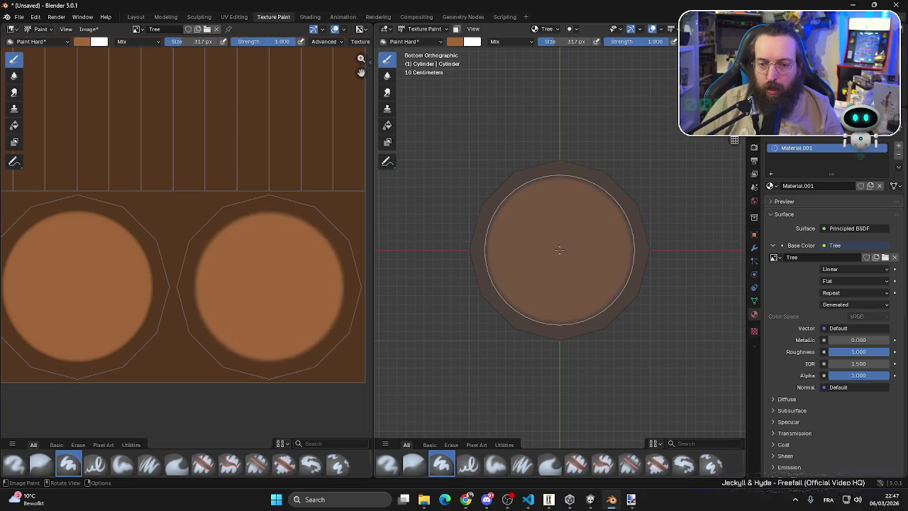
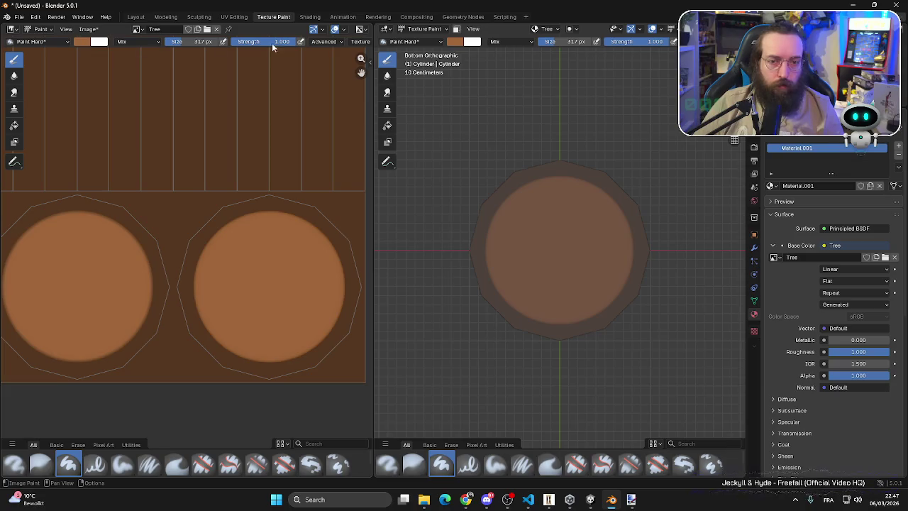
# - Set the brush to 100 px and eyedrop a dark brown as the paint colour
pyautogui.press('f')
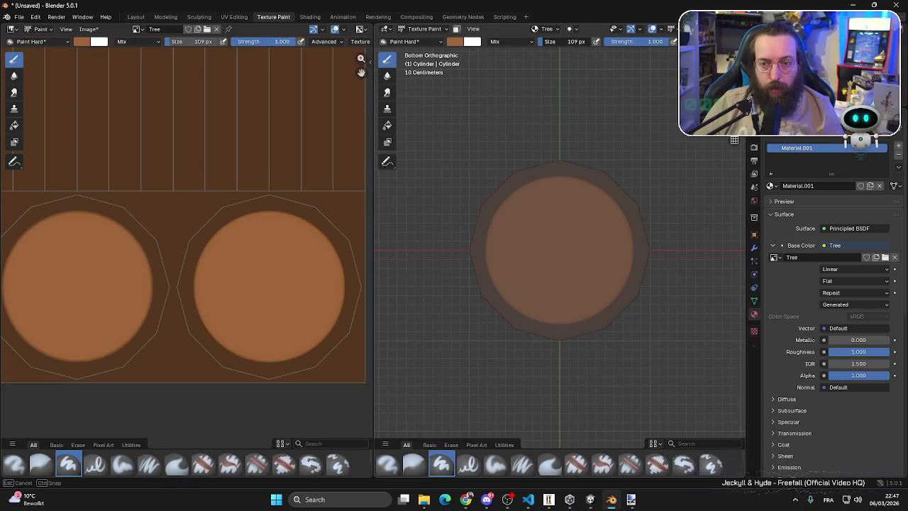
pyautogui.click(454, 44)
pyautogui.click(408, 41)
pyautogui.click(454, 41)
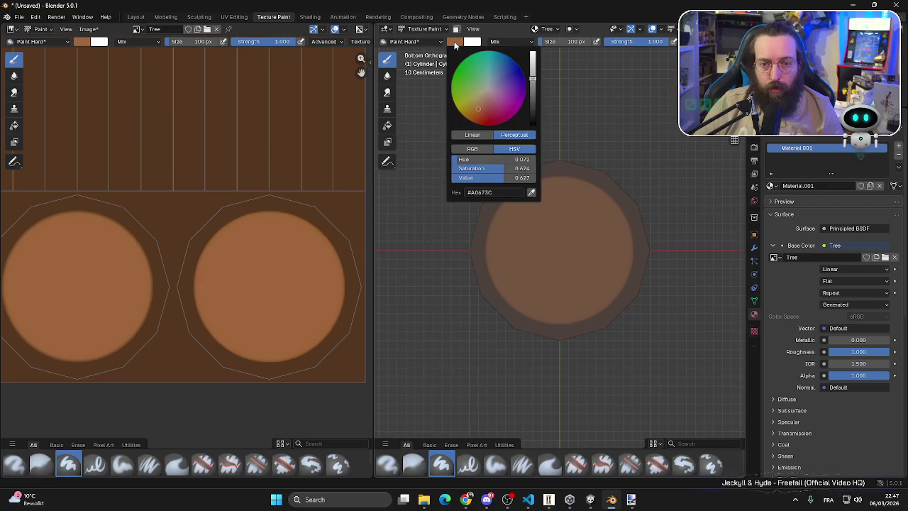
pyautogui.click(532, 192)
pyautogui.click(361, 213)
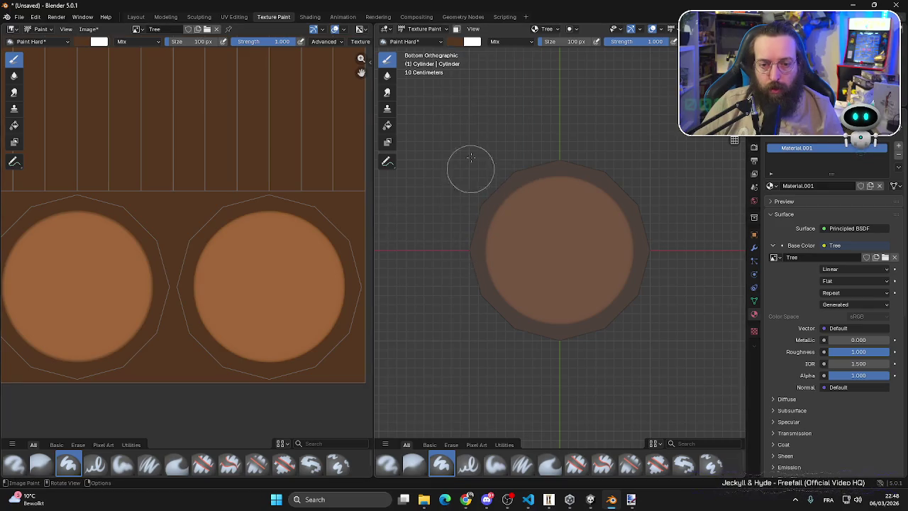
# - Shrink the brush to 4 px and paint a ring spiral on the slice's cut face
pyautogui.press('f')
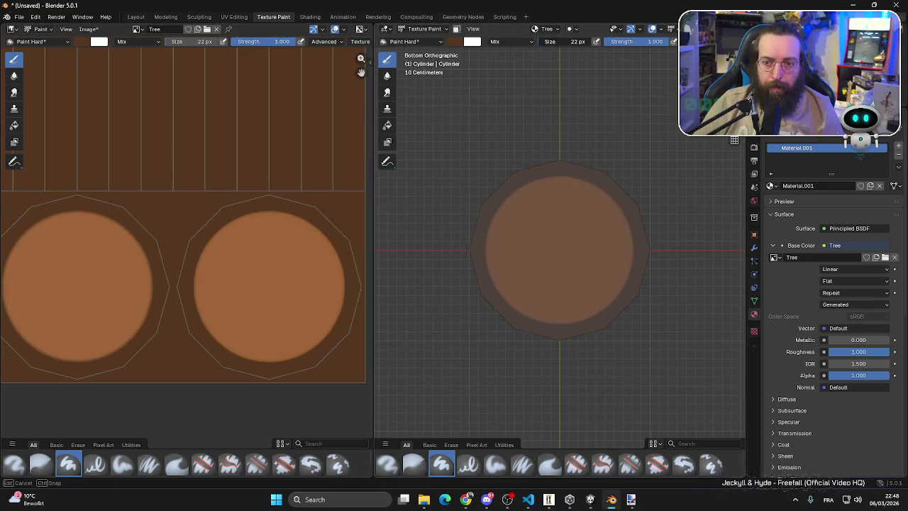
pyautogui.click(550, 129)
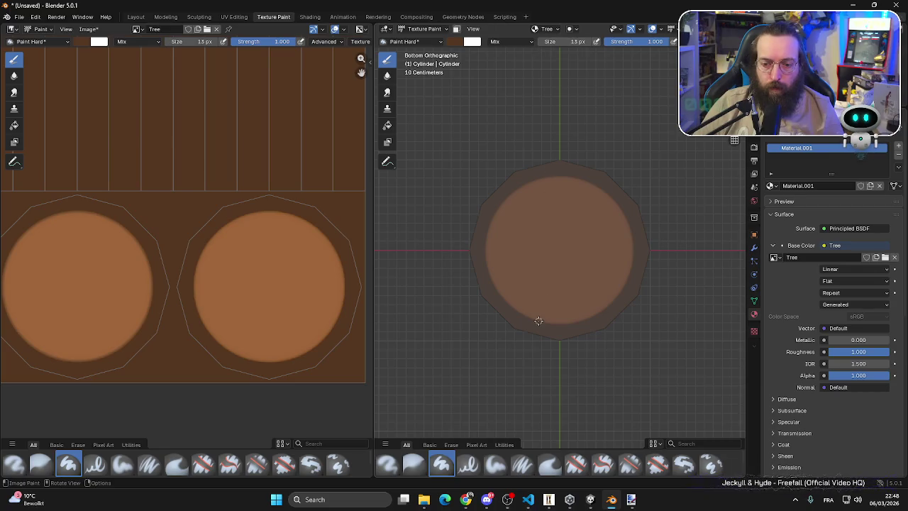
pyautogui.moveTo(543, 318); pyautogui.dragTo(527, 310)
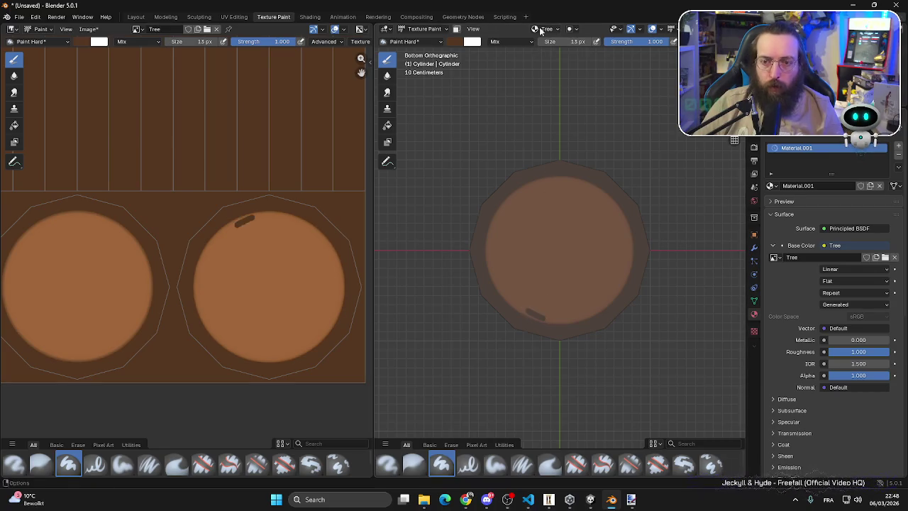
pyautogui.hotkey('ctrl', 'z')
pyautogui.press('f')
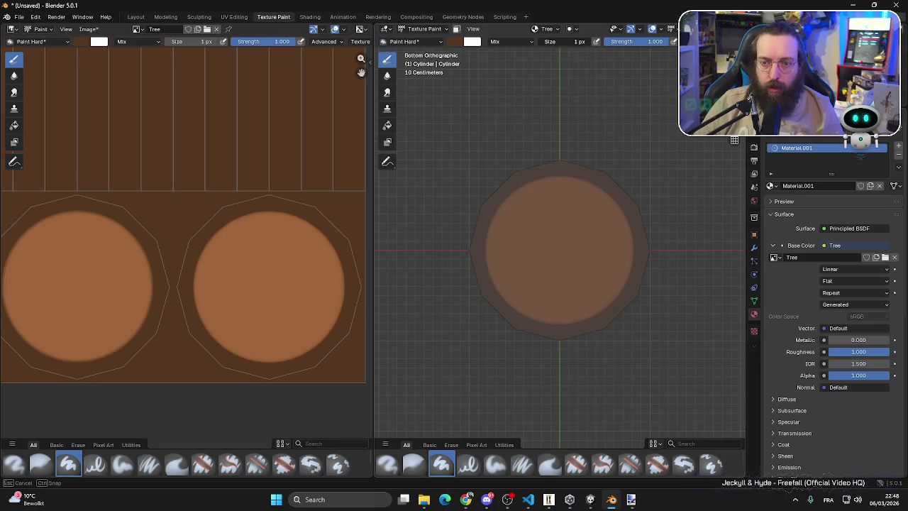
pyautogui.click(497, 262)
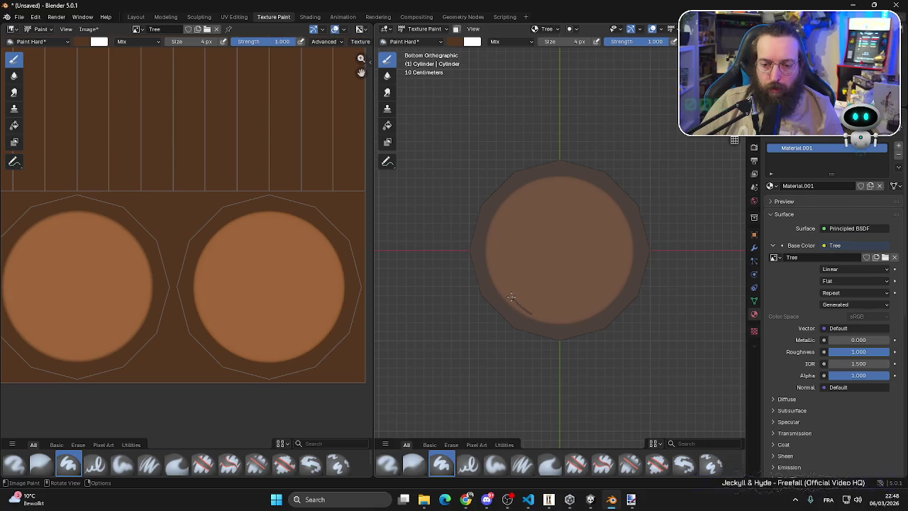
pyautogui.moveTo(492, 244)
pyautogui.mouseDown()
pyautogui.moveTo(500, 217)
pyautogui.moveTo(525, 193)
pyautogui.moveTo(565, 189)
pyautogui.moveTo(596, 199)
pyautogui.moveTo(623, 227)
pyautogui.moveTo(627, 264)
pyautogui.moveTo(576, 301)
pyautogui.moveTo(509, 273)
pyautogui.moveTo(508, 241)
pyautogui.mouseUp()
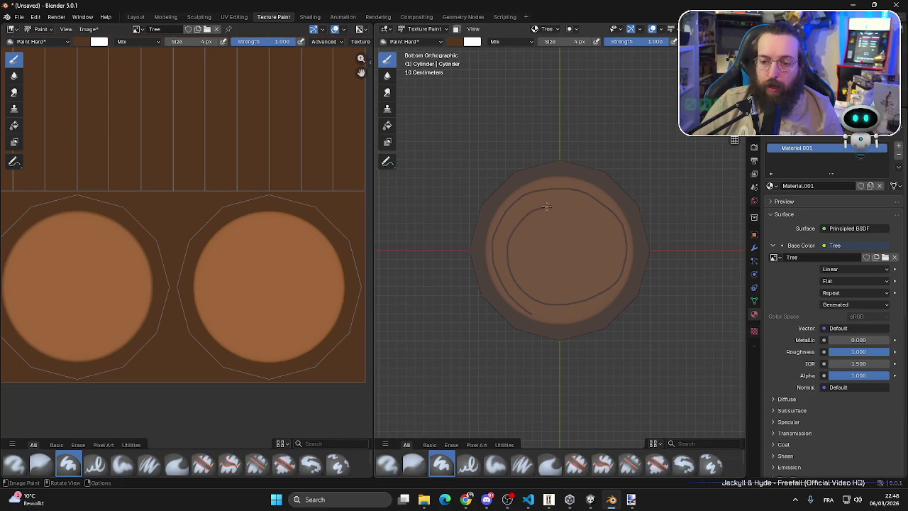
pyautogui.moveTo(575, 208)
pyautogui.mouseDown()
pyautogui.moveTo(600, 223)
pyautogui.moveTo(608, 250)
pyautogui.moveTo(596, 276)
pyautogui.moveTo(565, 287)
pyautogui.moveTo(533, 278)
pyautogui.moveTo(520, 249)
pyautogui.moveTo(542, 224)
pyautogui.moveTo(583, 242)
pyautogui.moveTo(553, 236)
pyautogui.moveTo(575, 253)
pyautogui.moveTo(555, 260)
pyautogui.moveTo(560, 253)
pyautogui.mouseUp()
# - Switch to Top view and bring the left texture circle into view
pyautogui.scroll(-4, 319, 294)
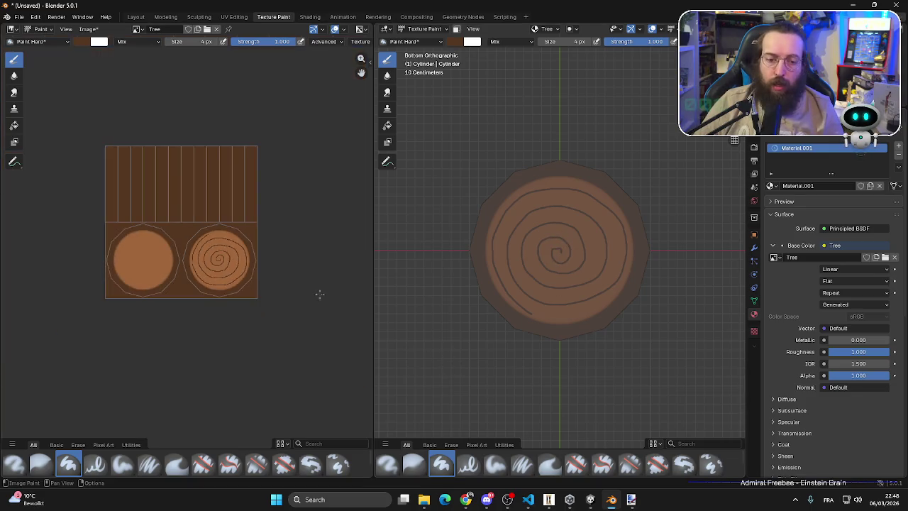
pyautogui.scroll(4, 161, 292)
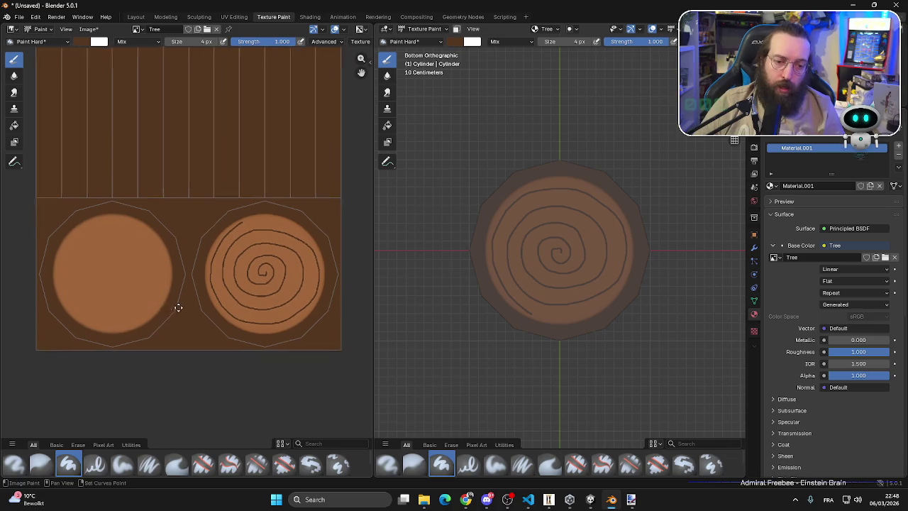
pyautogui.press('KP_1')
pyautogui.press('KP_7')
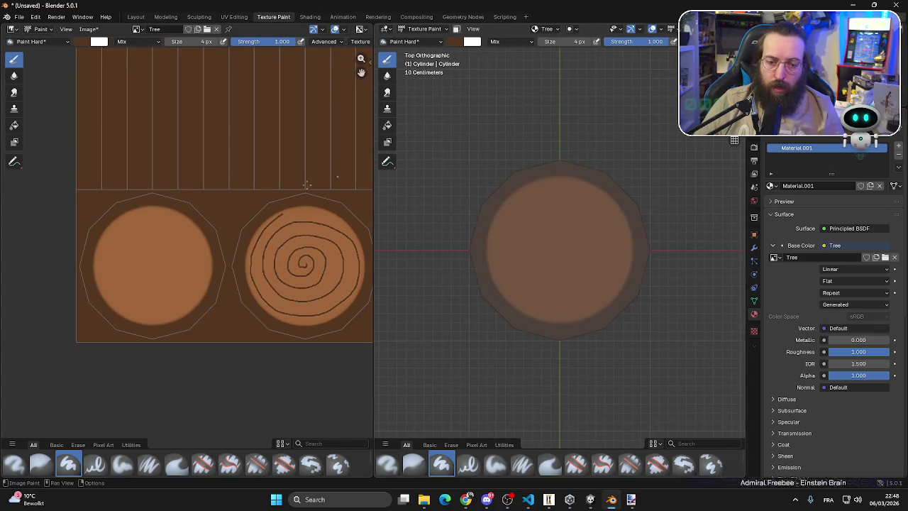
pyautogui.moveTo(151, 252); pyautogui.dragTo(186, 233)
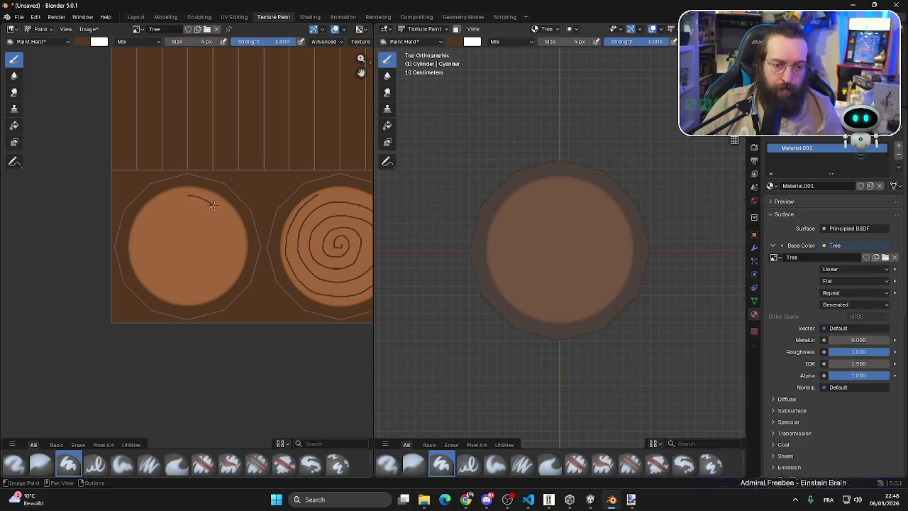
# - Paint a dark ring spiral winding inward on the left UV circle
pyautogui.moveTo(213, 205); pyautogui.dragTo(232, 250)
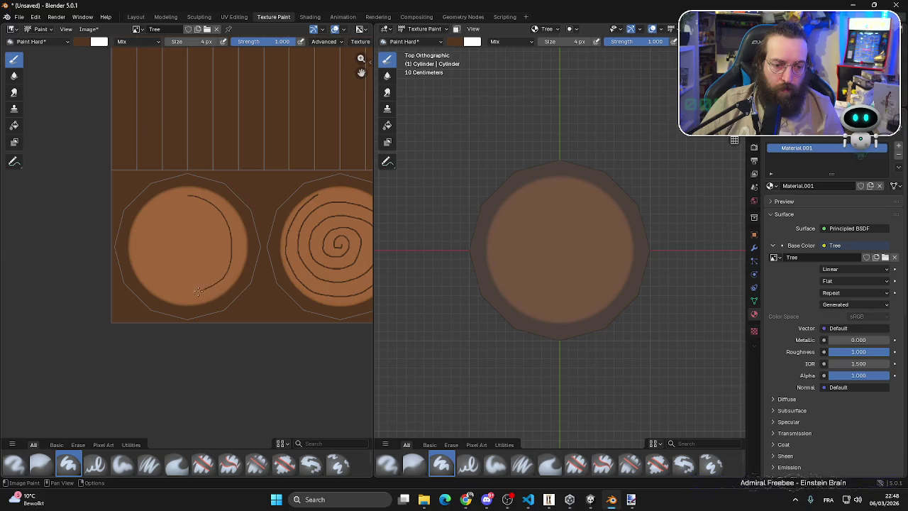
pyautogui.moveTo(172, 293)
pyautogui.mouseDown()
pyautogui.moveTo(144, 278)
pyautogui.moveTo(133, 246)
pyautogui.mouseUp()
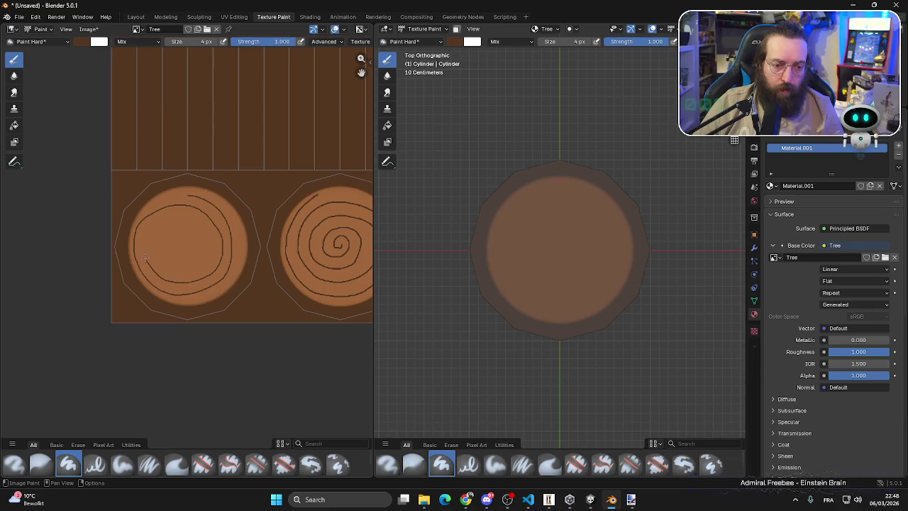
pyautogui.moveTo(171, 215); pyautogui.dragTo(194, 219)
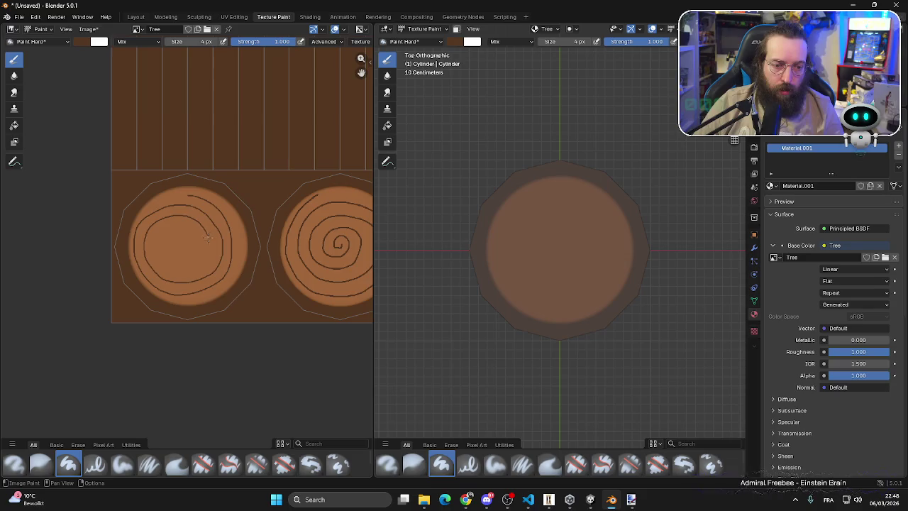
pyautogui.moveTo(208, 257)
pyautogui.mouseDown()
pyautogui.moveTo(191, 269)
pyautogui.moveTo(156, 235)
pyautogui.moveTo(178, 222)
pyautogui.moveTo(197, 237)
pyautogui.moveTo(187, 255)
pyautogui.moveTo(182, 243)
pyautogui.mouseUp()
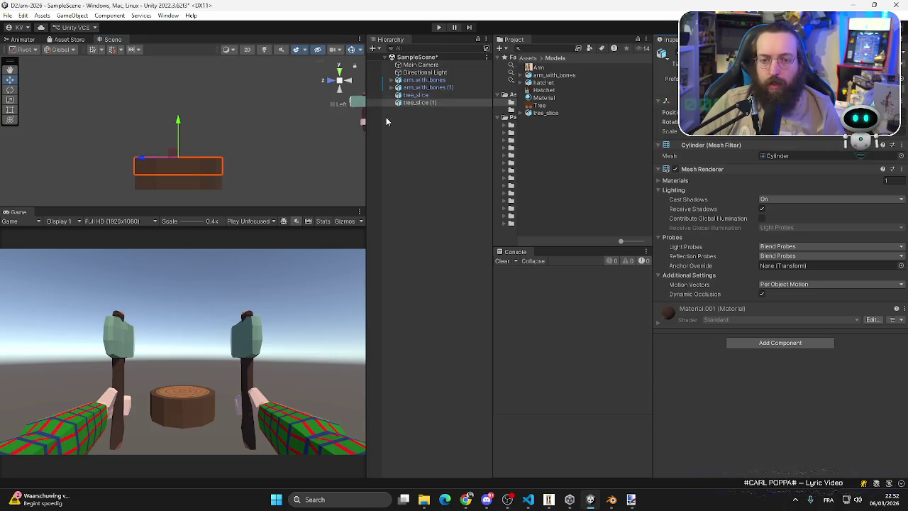
# - Duplicate the tree slice twice, raising the first copy onto the stump
pyautogui.click(418, 103)
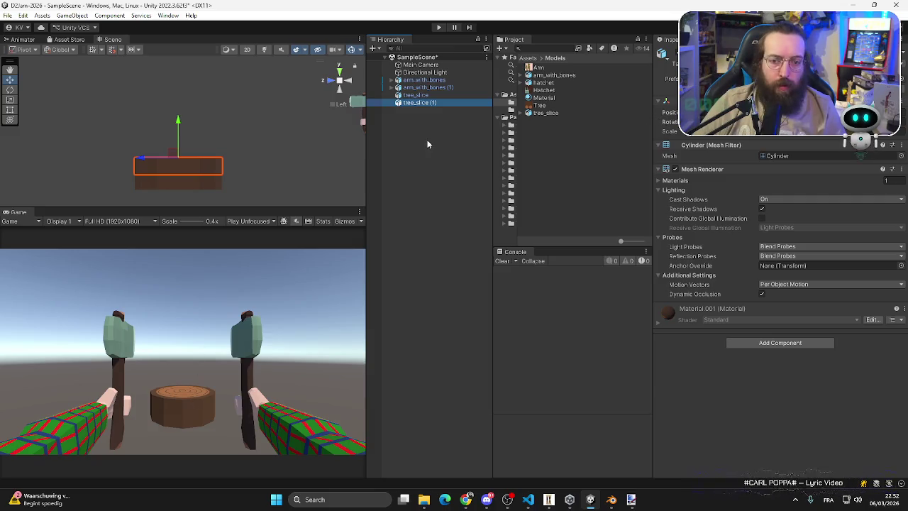
pyautogui.click(179, 133)
pyautogui.click(198, 166)
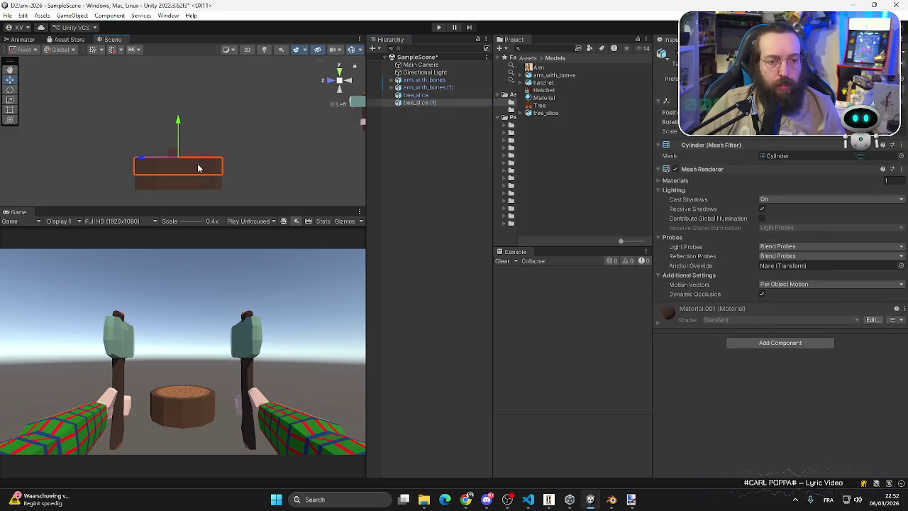
pyautogui.hotkey('ctrl', 'd')
pyautogui.moveTo(180, 117)
pyautogui.mouseDown()
pyautogui.moveTo(183, 75)
pyautogui.moveTo(178, 92)
pyautogui.mouseUp()
pyautogui.hotkey('ctrl', 'd')
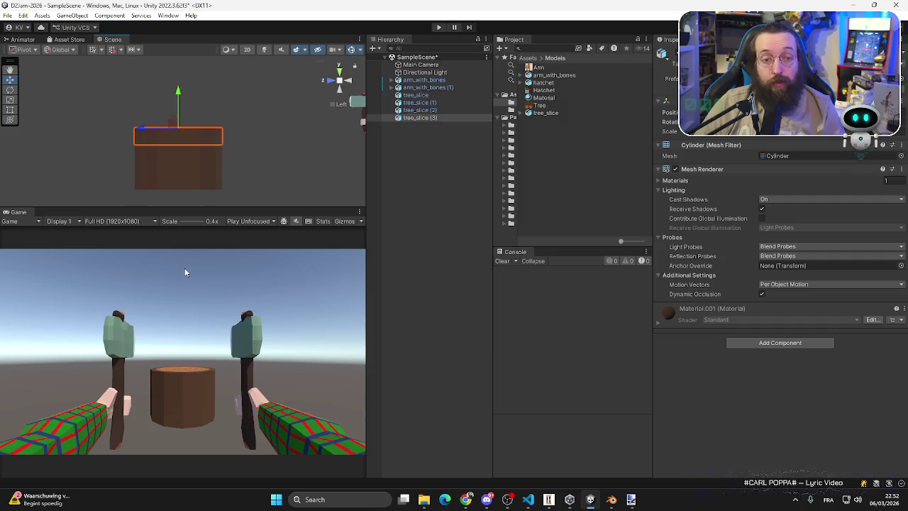
# - Move tree_slice (2) along X out to the right of the stump
pyautogui.keyDown('shift'); pyautogui.click(165, 153); pyautogui.keyUp('shift')
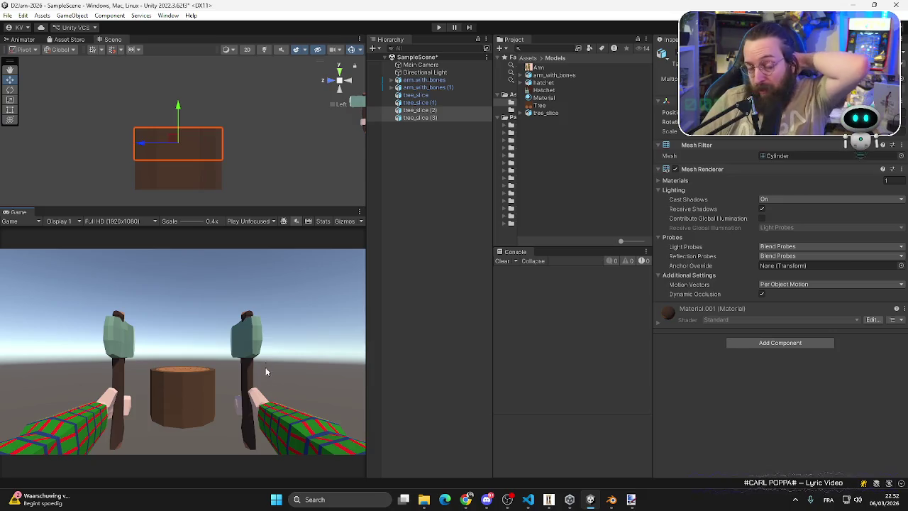
pyautogui.click(178, 175)
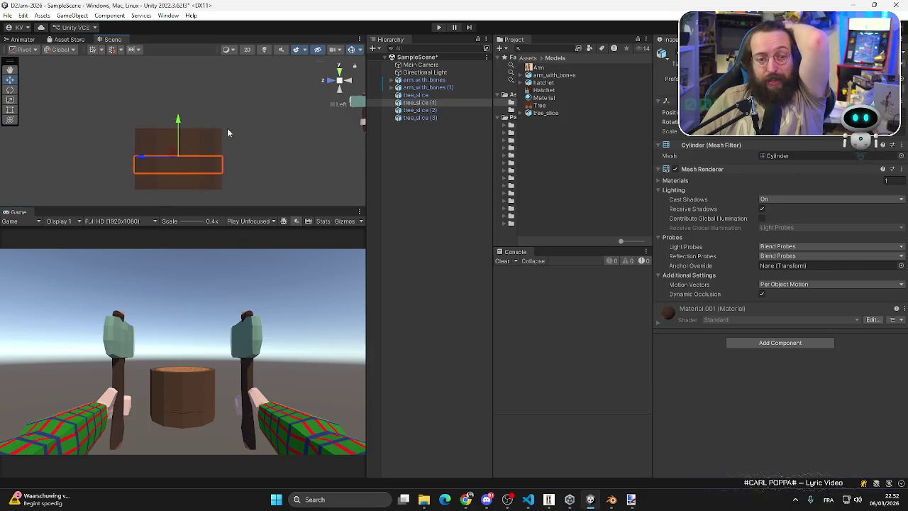
pyautogui.click(205, 145)
pyautogui.click(196, 162)
pyautogui.click(201, 139)
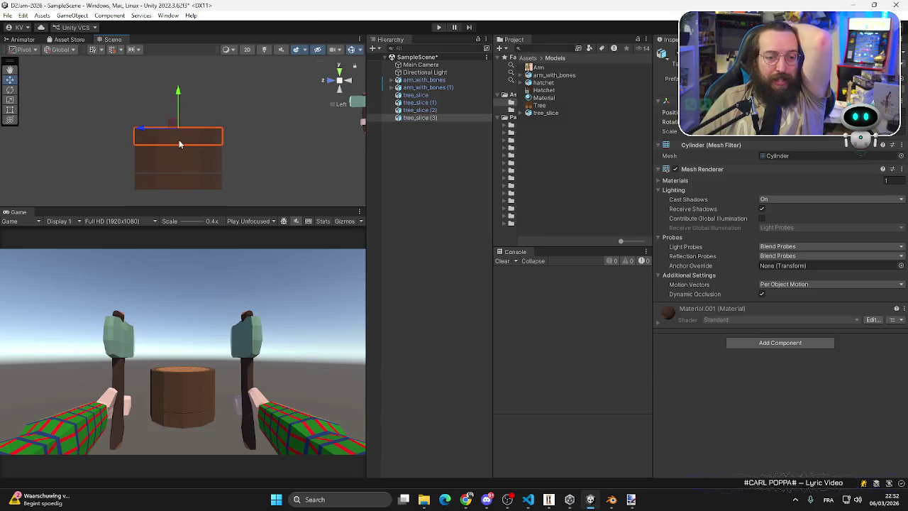
pyautogui.click(157, 151)
pyautogui.moveTo(153, 151)
pyautogui.mouseDown()
pyautogui.moveTo(15, 150)
pyautogui.moveTo(157, 152)
pyautogui.mouseUp()
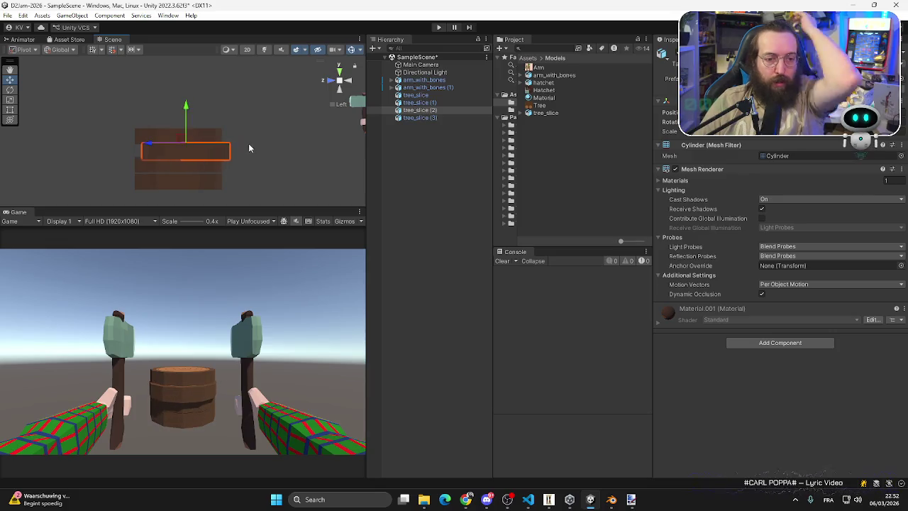
pyautogui.moveTo(251, 148); pyautogui.dragTo(110, 195)
pyautogui.moveTo(203, 147); pyautogui.dragTo(345, 111)
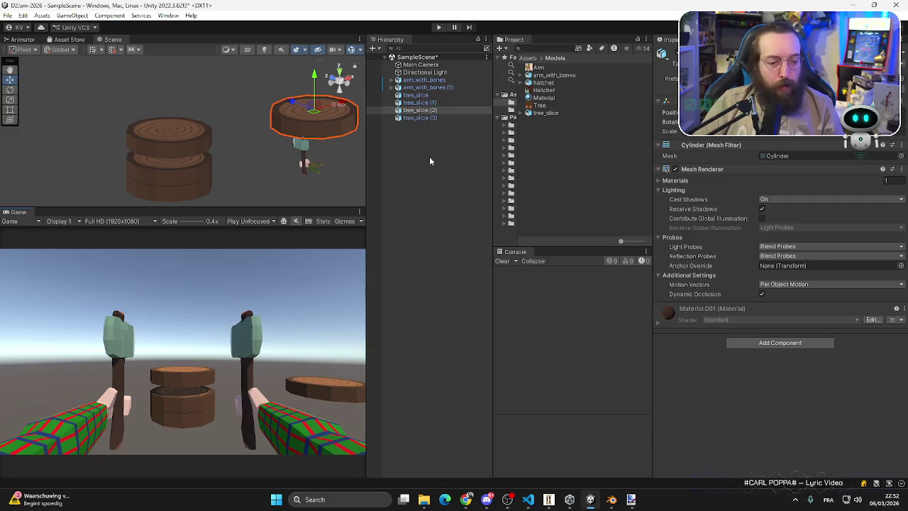
# - Expand arm_with_bones (1) through Armature and Bone down to Bone.002
pyautogui.click(423, 87)
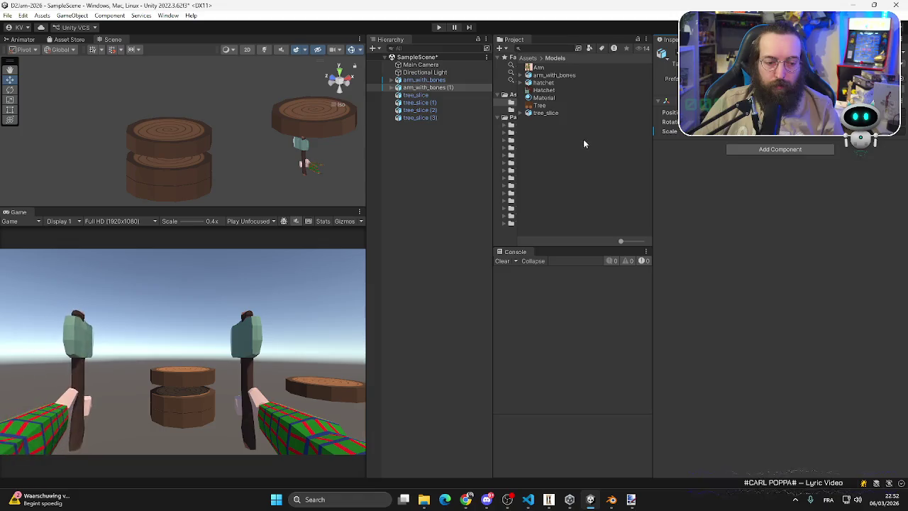
pyautogui.click(391, 88)
pyautogui.click(402, 95)
pyautogui.click(398, 95)
pyautogui.click(419, 103)
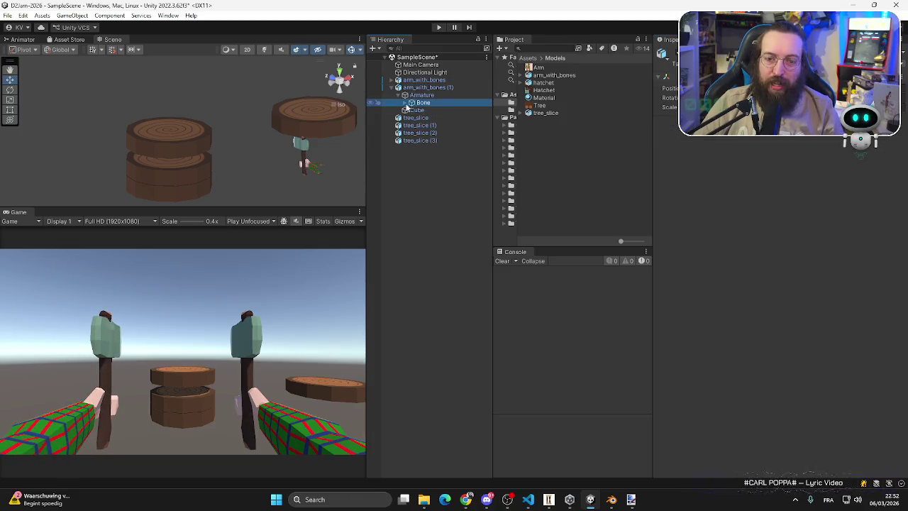
pyautogui.click(403, 102)
pyautogui.click(428, 112)
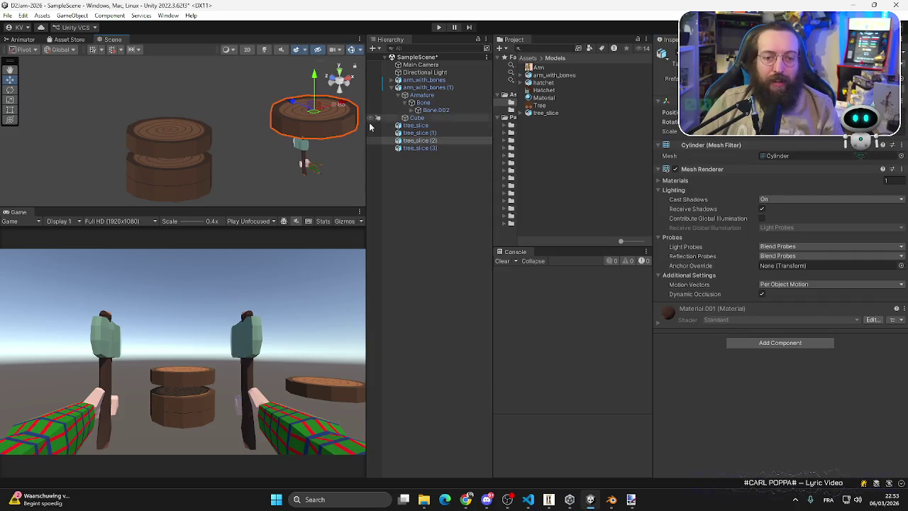
pyautogui.click(424, 88)
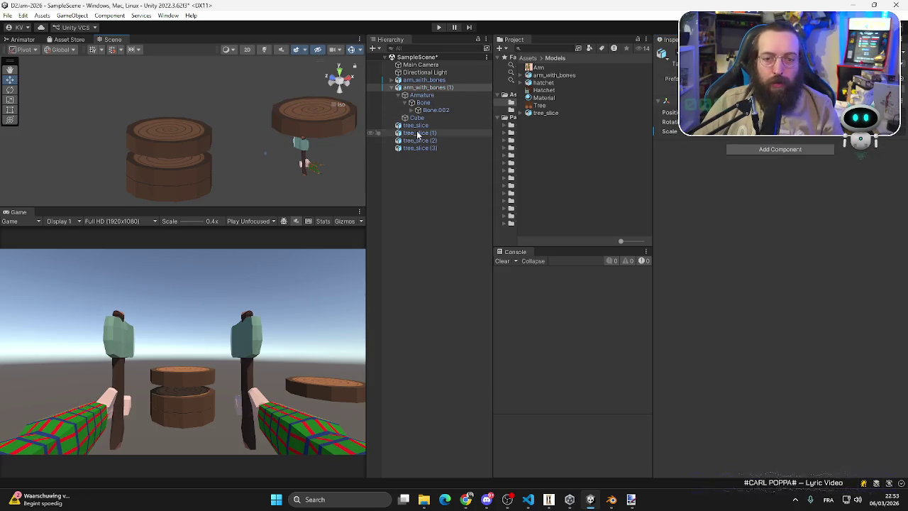
# - Delete tree_slice (2) from the scene
pyautogui.click(416, 125)
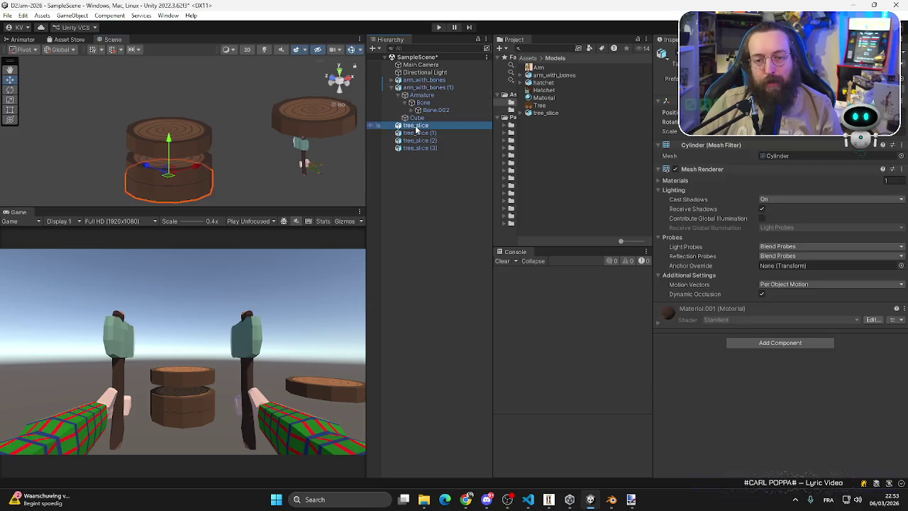
pyautogui.click(429, 140)
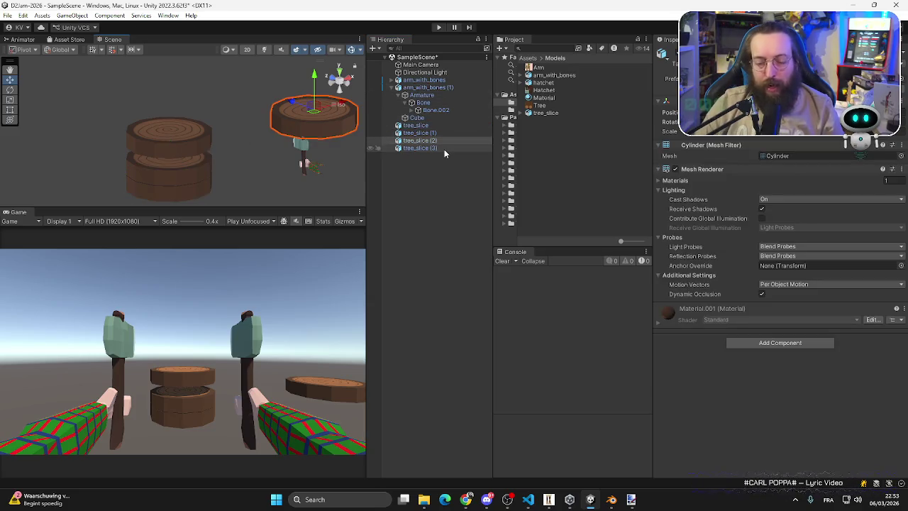
pyautogui.press('Delete')
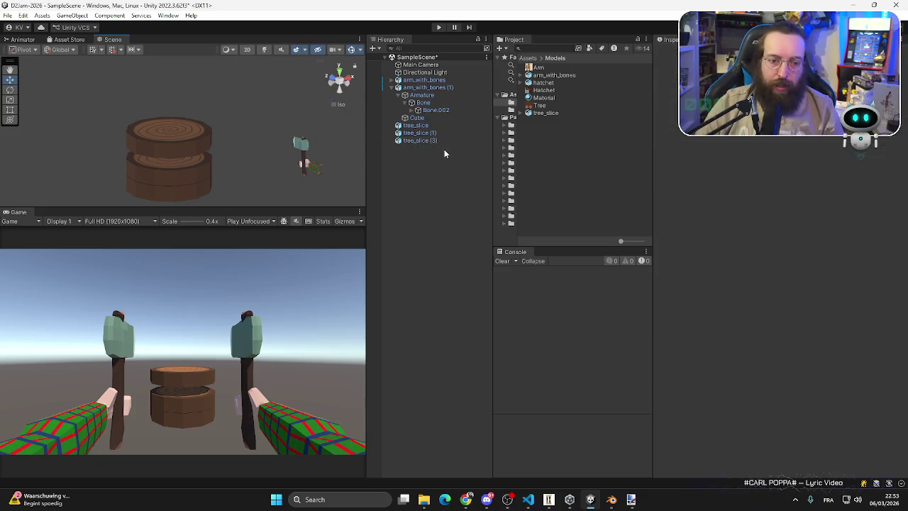
# - Lower tree_slice (3) along Y until it sits flush on the bottom slice
pyautogui.click(162, 149)
pyautogui.moveTo(169, 106); pyautogui.dragTo(170, 119)
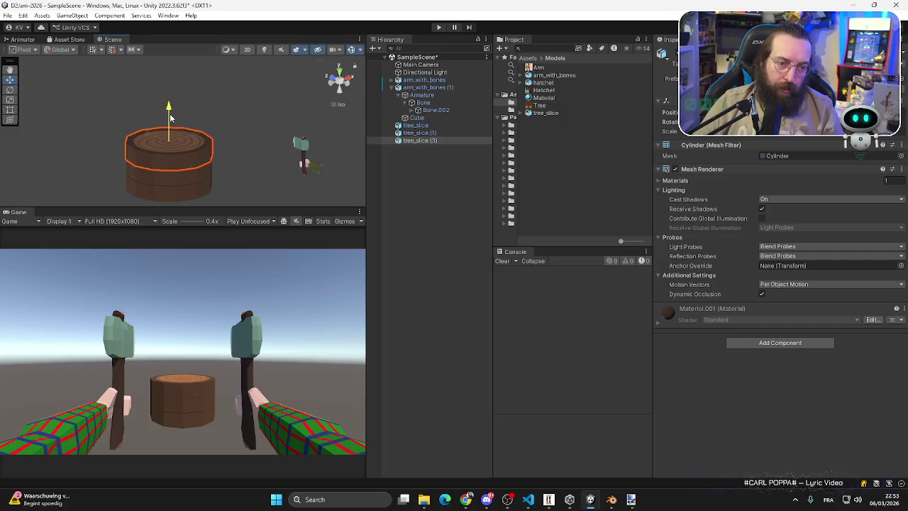
pyautogui.click(168, 198)
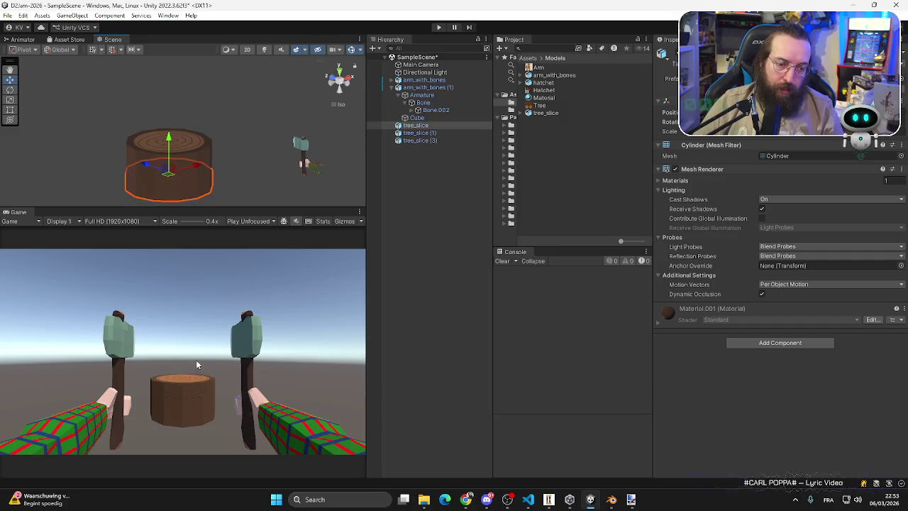
pyautogui.click(179, 153)
pyautogui.moveTo(170, 115); pyautogui.dragTo(173, 116)
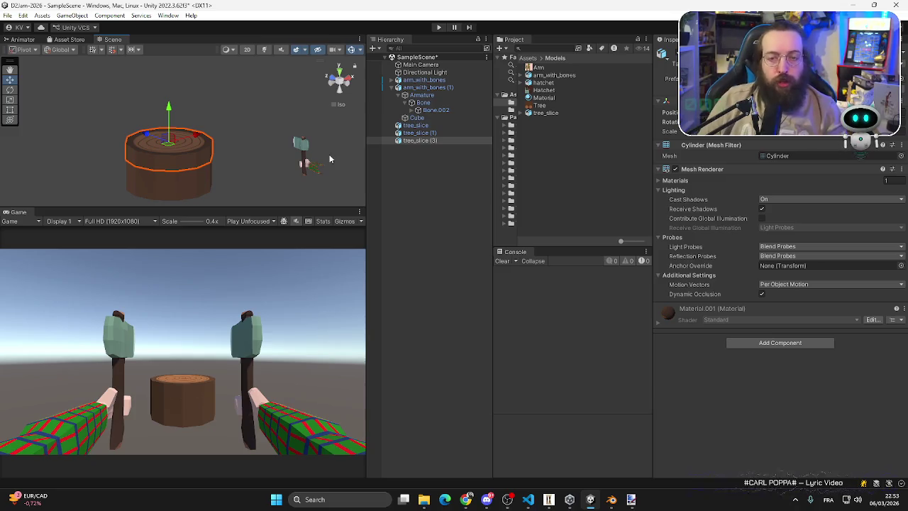
pyautogui.click(9, 15)
pyautogui.click(9, 15)
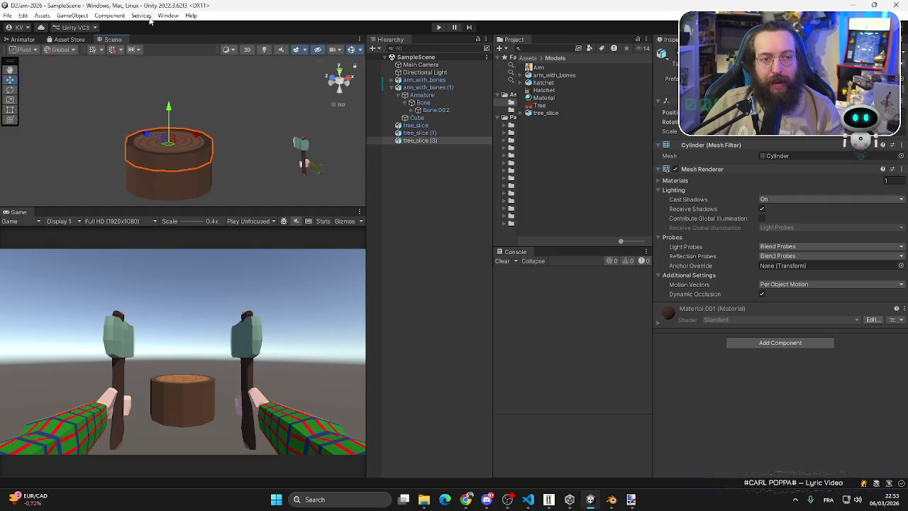
pyautogui.click(168, 15)
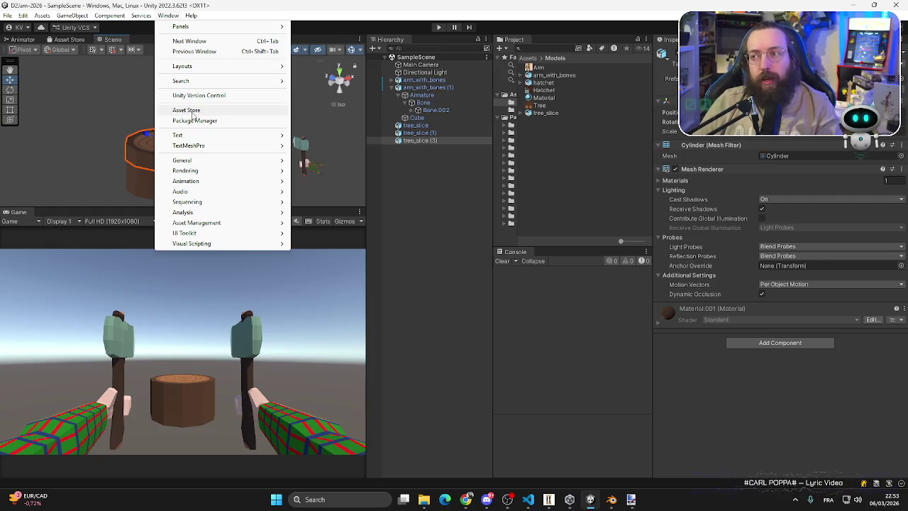
pyautogui.click(585, 226)
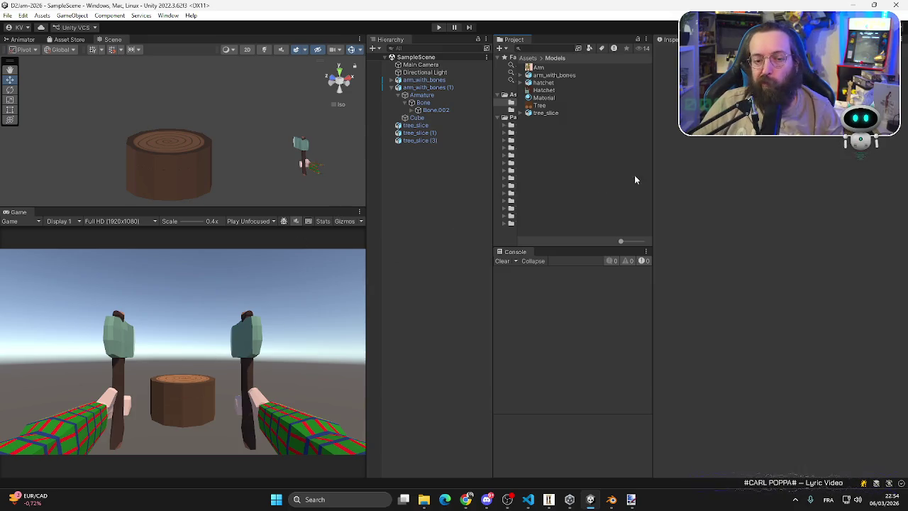
# - Add a 3D Plane, scale it to 10, and lower it beneath the stump
pyautogui.rightClick(400, 199)
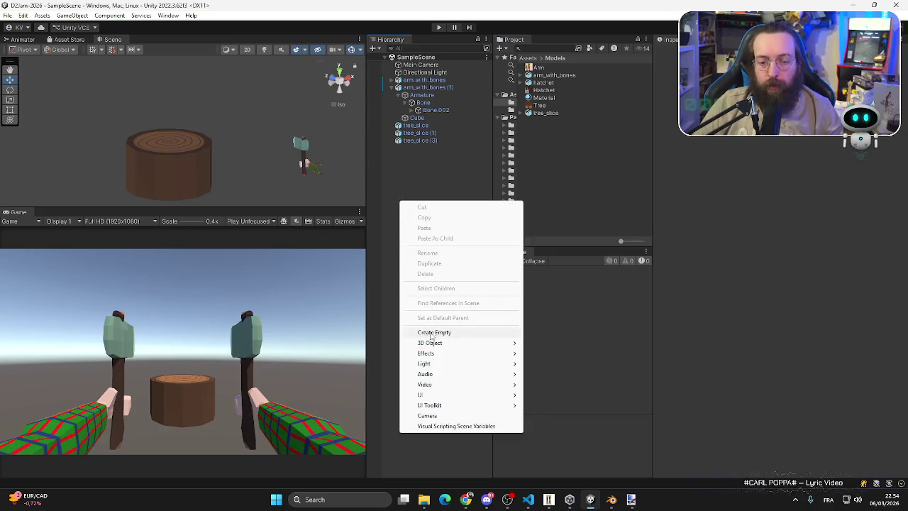
pyautogui.moveTo(432, 345)
pyautogui.click(546, 384)
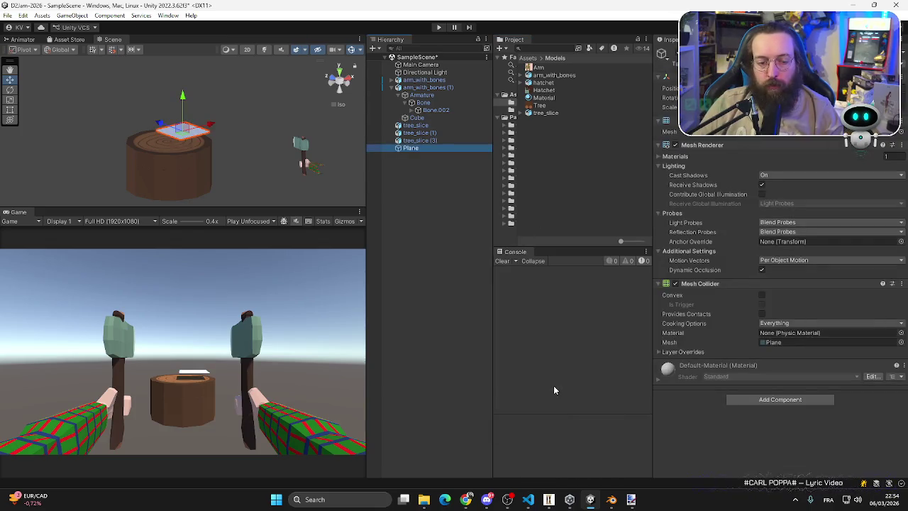
pyautogui.click(709, 107)
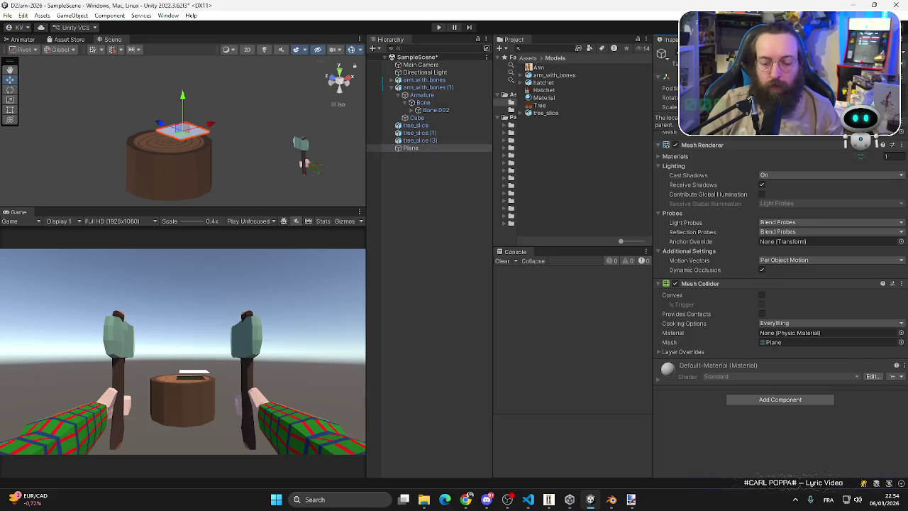
pyautogui.write('10')
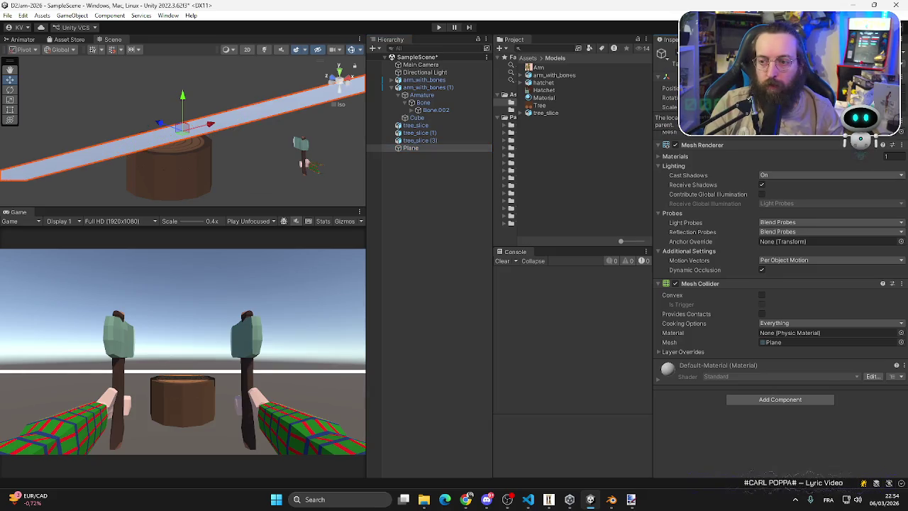
pyautogui.write('10')
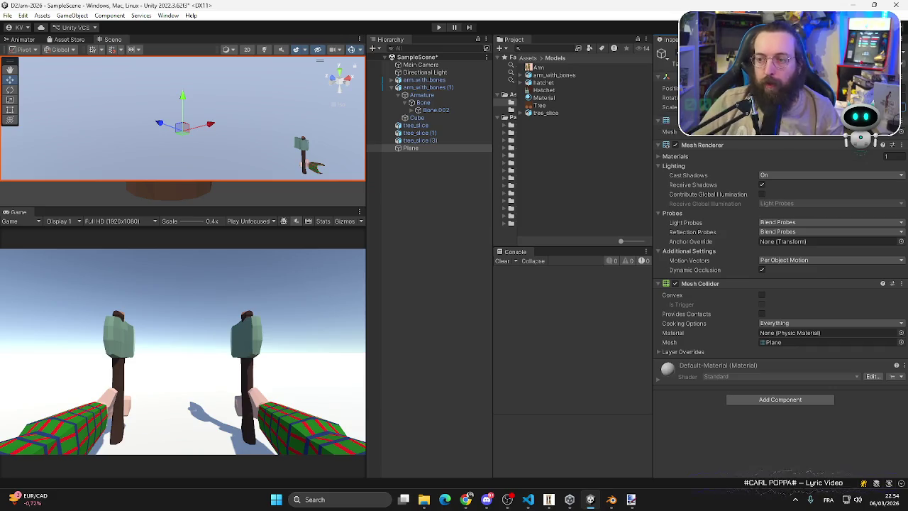
pyautogui.press('Return')
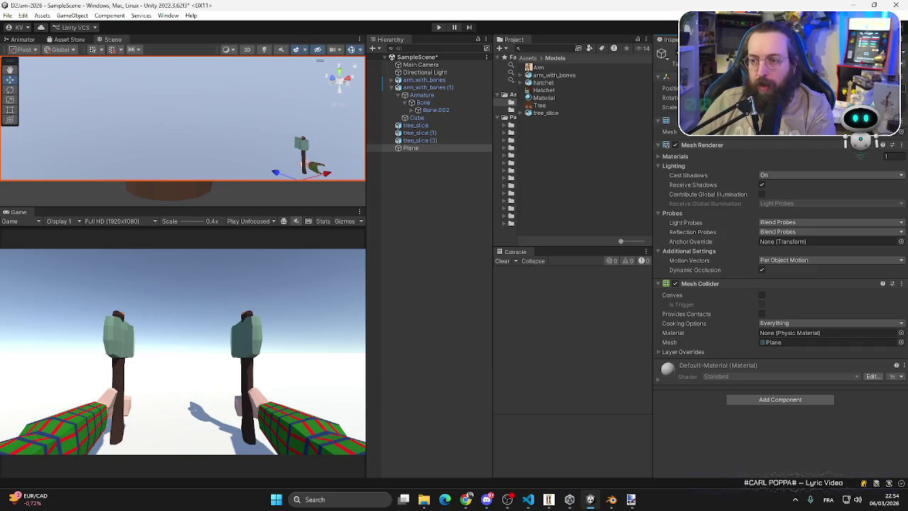
pyautogui.moveTo(660, 105)
pyautogui.mouseDown()
pyautogui.moveTo(685, 104)
pyautogui.moveTo(575, 112)
pyautogui.mouseUp()
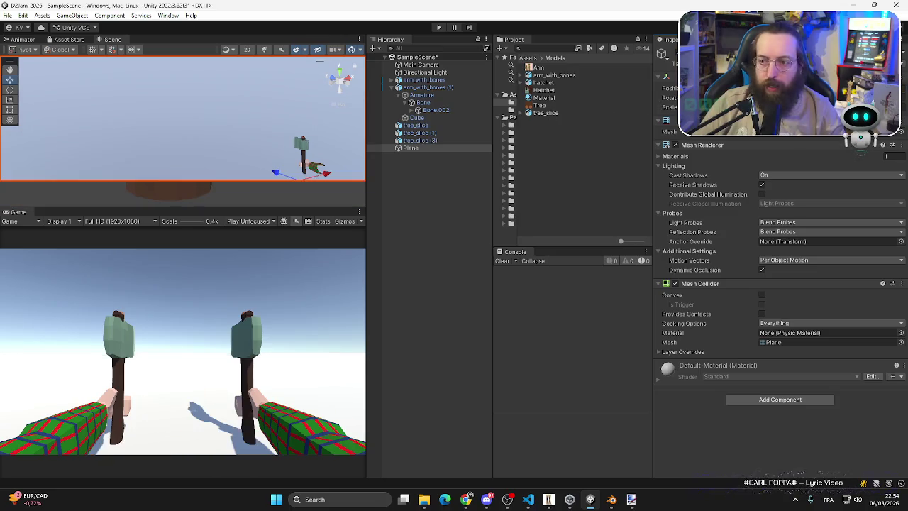
pyautogui.moveTo(672, 105); pyautogui.dragTo(660, 105)
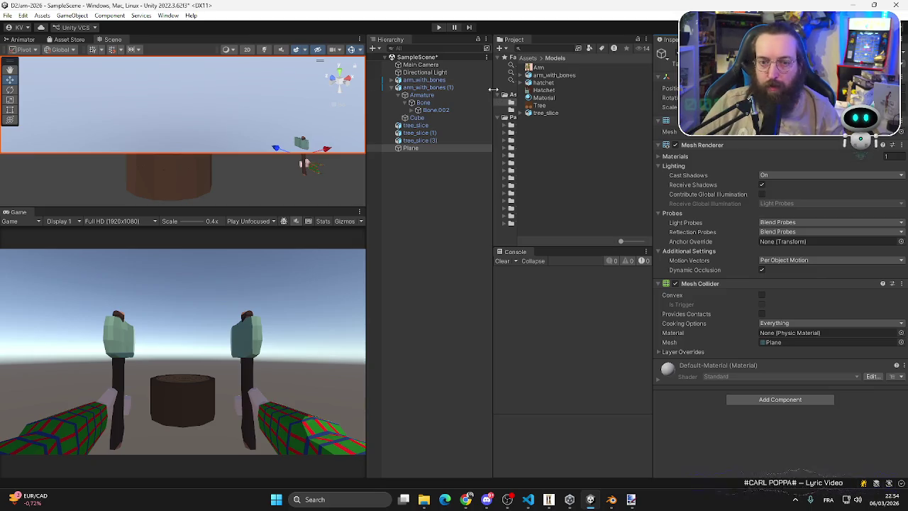
# - Rotate both hatchet arms to point straight forward
pyautogui.click(432, 86)
pyautogui.keyDown('ctrl'); pyautogui.click(432, 80); pyautogui.keyUp('ctrl')
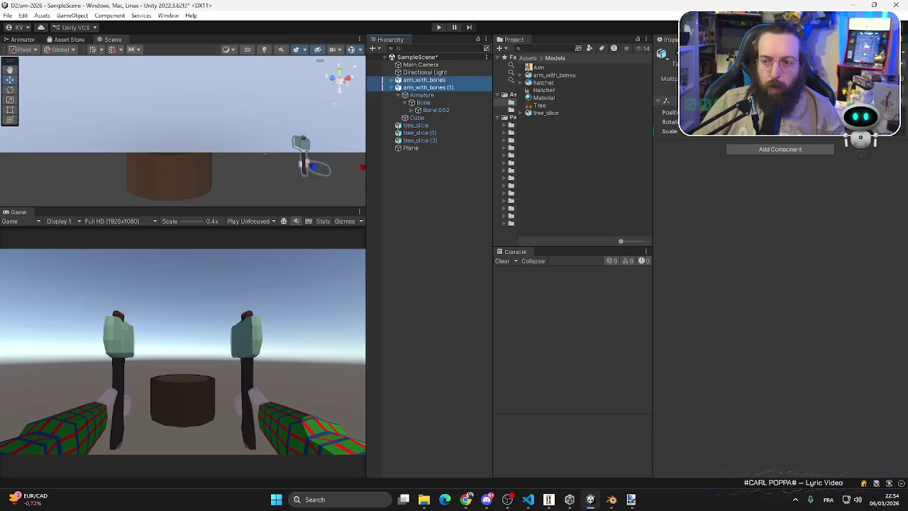
pyautogui.moveTo(670, 122); pyautogui.dragTo(681, 122)
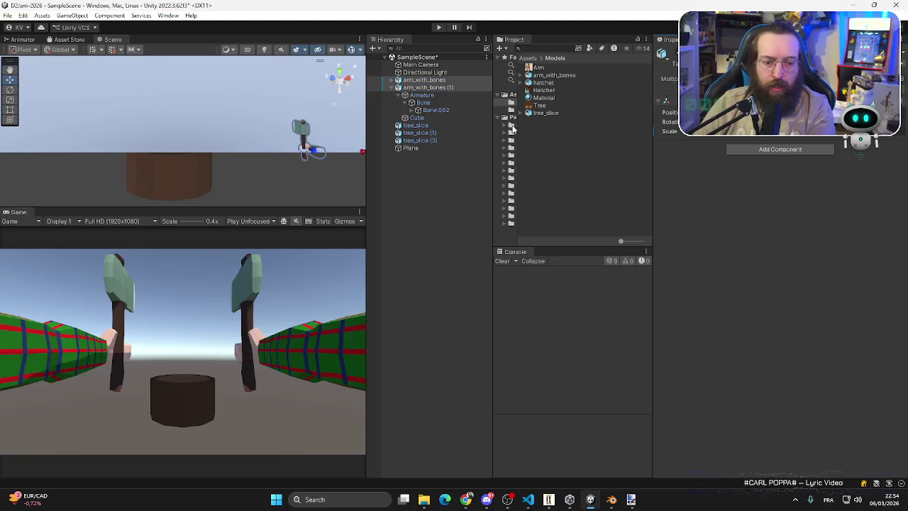
pyautogui.click(424, 65)
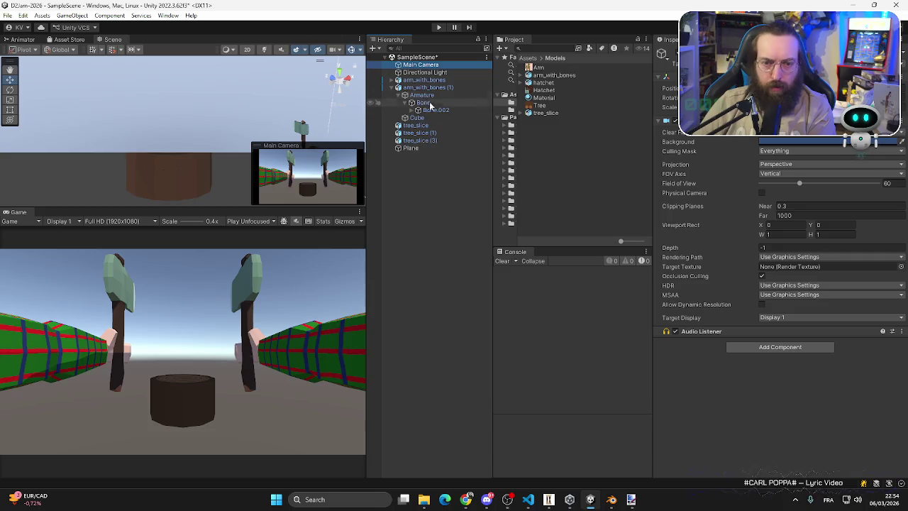
# - Delete all the tree_slice objects from the Hierarchy
pyautogui.click(417, 125)
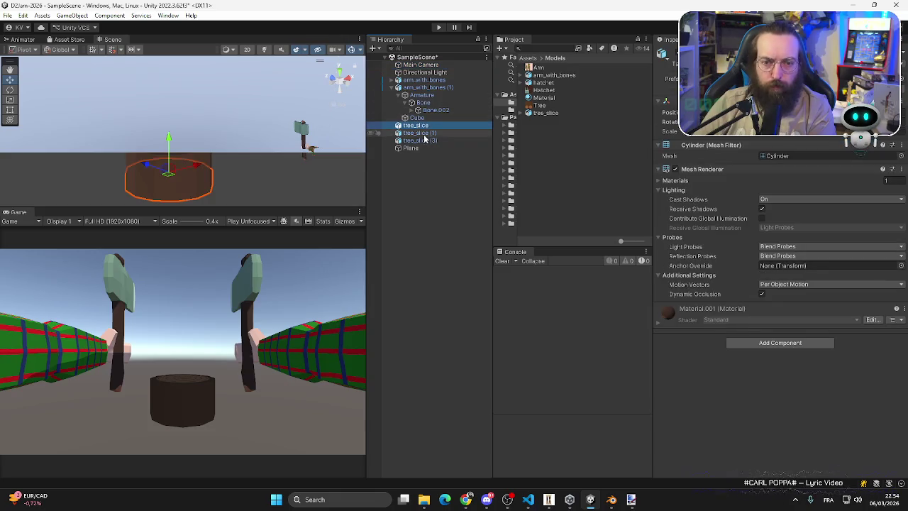
pyautogui.click(424, 133)
pyautogui.press('Delete')
pyautogui.click(425, 133)
pyautogui.press('Delete')
pyautogui.click(424, 126)
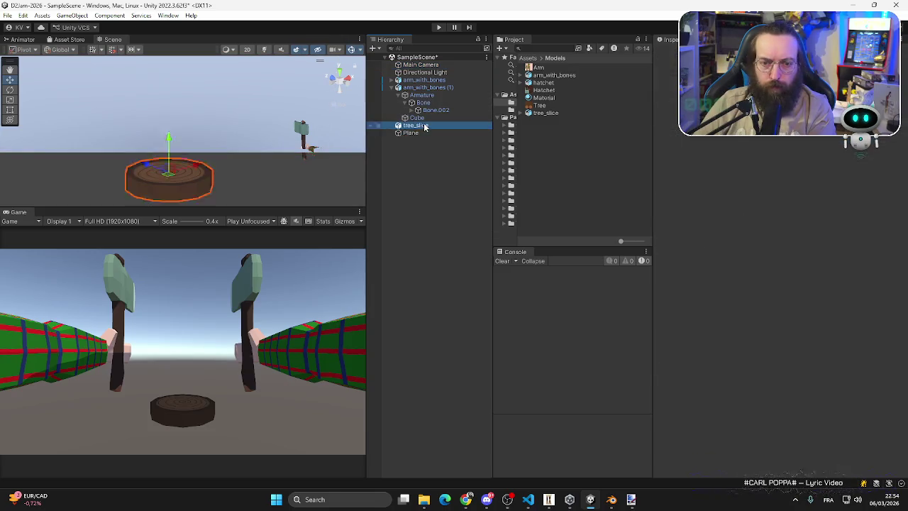
pyautogui.press('Delete')
# - Collapse arm_with_bones (1)'s children and select the Main Camera
pyautogui.click(417, 118)
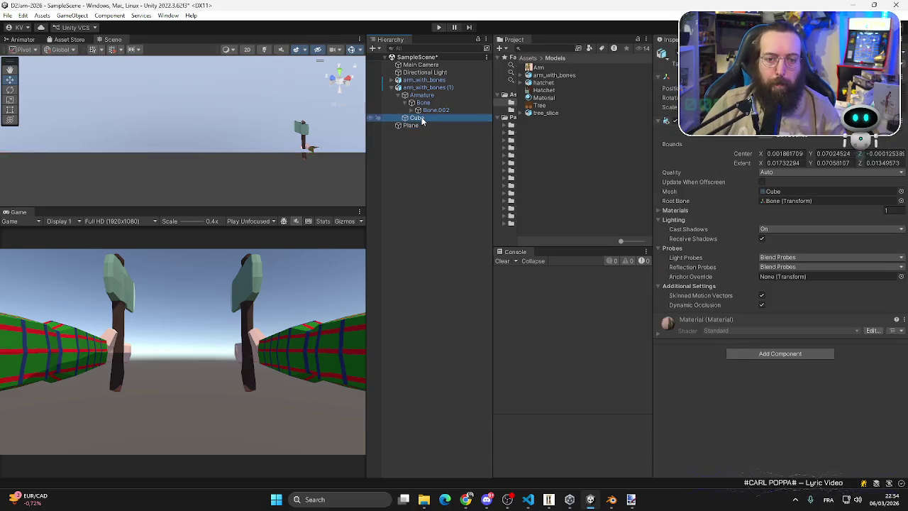
pyautogui.moveTo(417, 118); pyautogui.dragTo(434, 110)
pyautogui.click(392, 88)
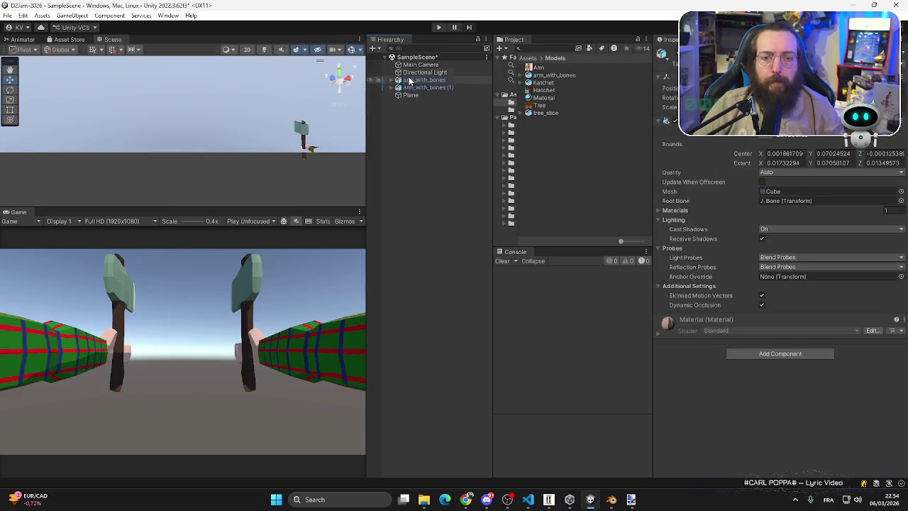
pyautogui.click(420, 65)
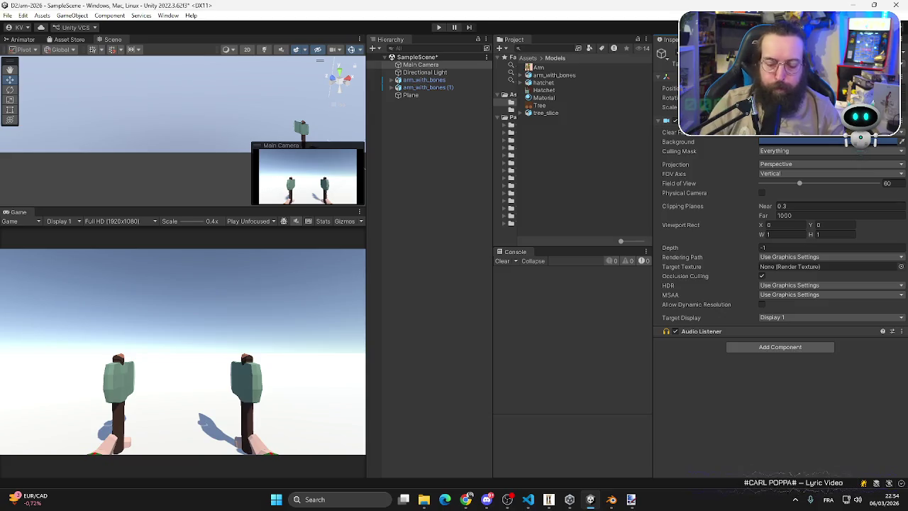
# - Create an empty GameObject named Player
pyautogui.click(414, 129)
pyautogui.rightClick(414, 129)
pyautogui.click(447, 260)
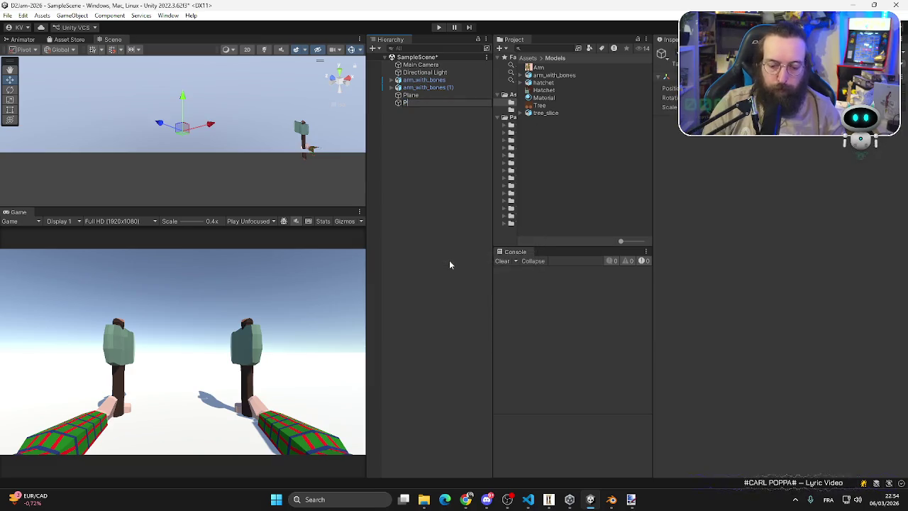
pyautogui.write('Player')
pyautogui.press('Return')
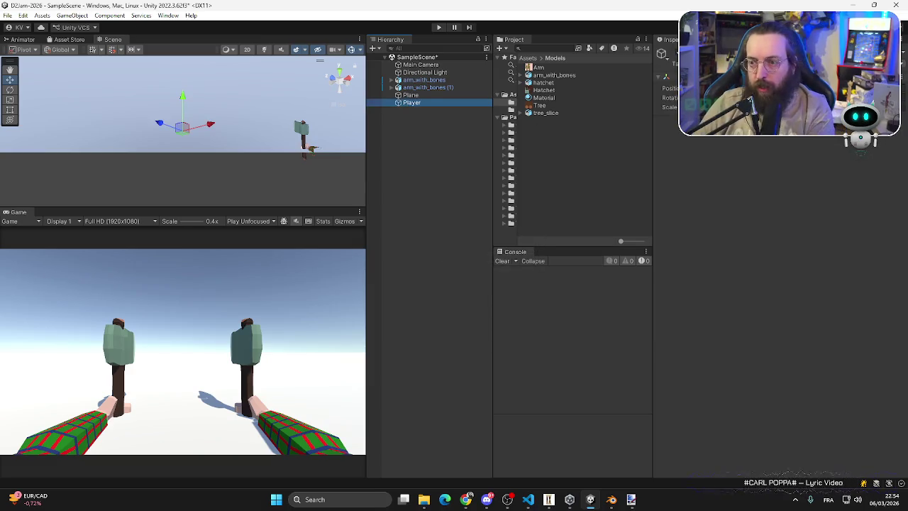
pyautogui.click(697, 148)
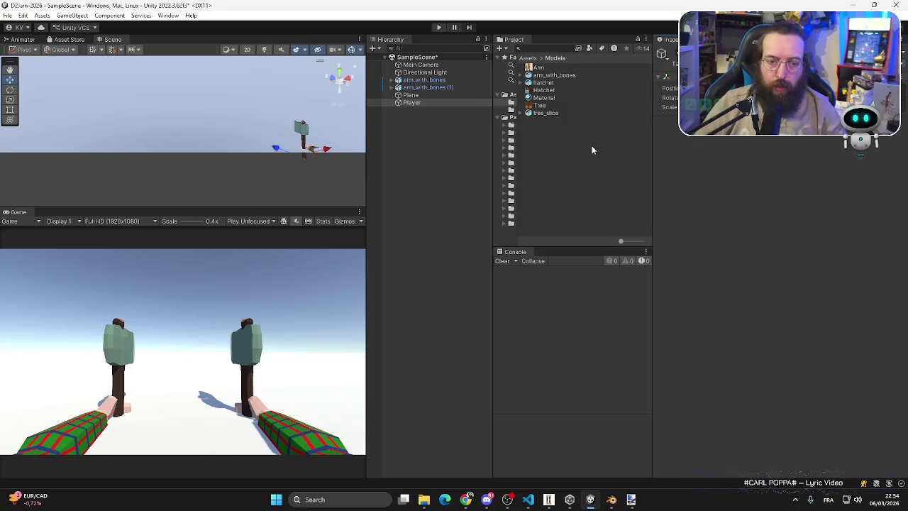
# - Make both arm_with_bones objects children of Player
pyautogui.click(424, 79)
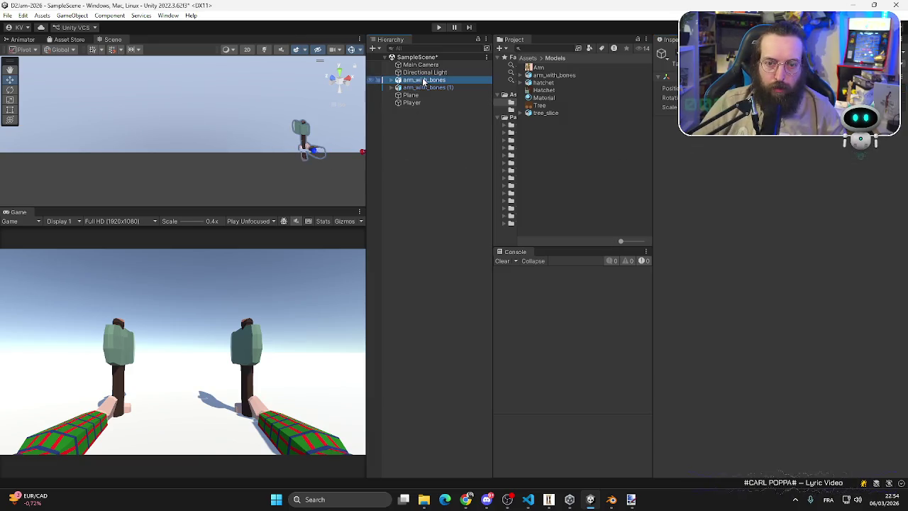
pyautogui.keyDown('shift'); pyautogui.click(423, 87); pyautogui.keyUp('shift')
pyautogui.moveTo(423, 90); pyautogui.dragTo(415, 103)
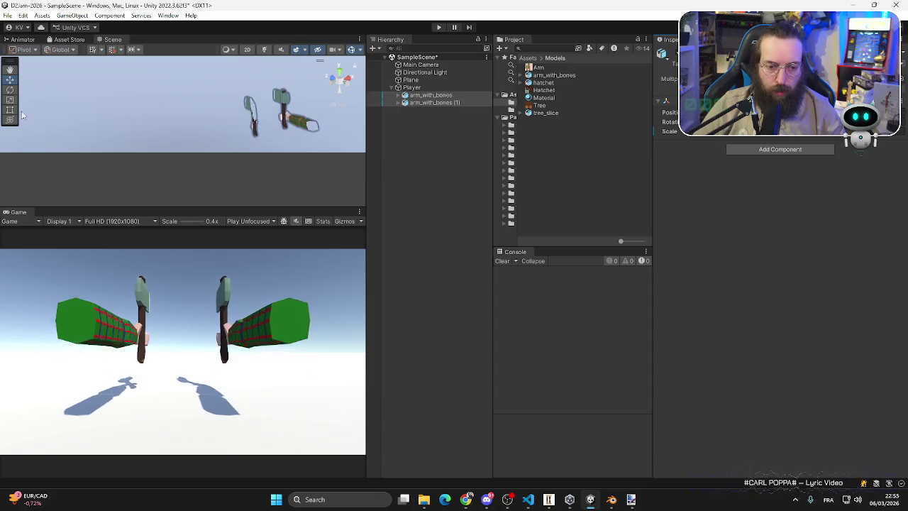
# - Parent Main Camera to Player and enlarge the game preview
pyautogui.moveTo(421, 65); pyautogui.dragTo(416, 95)
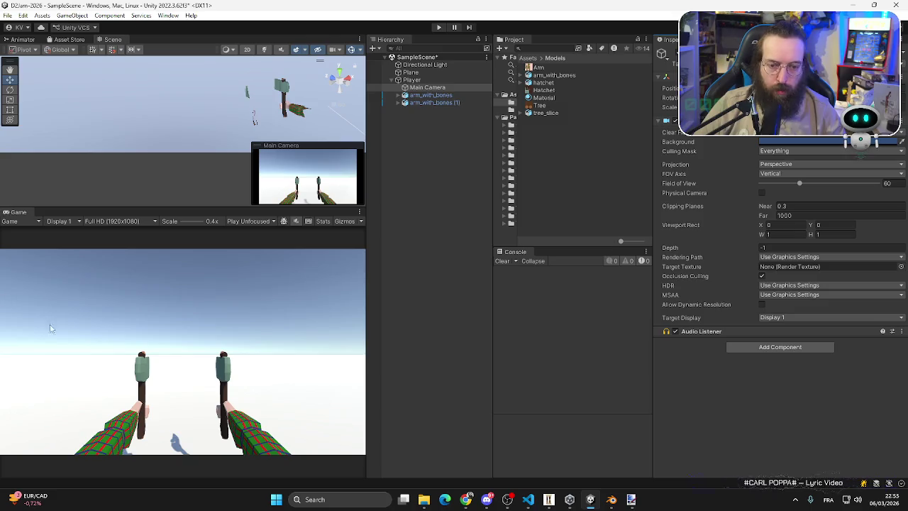
pyautogui.moveTo(366, 281)
pyautogui.mouseDown()
pyautogui.moveTo(531, 281)
pyautogui.moveTo(482, 281)
pyautogui.mouseUp()
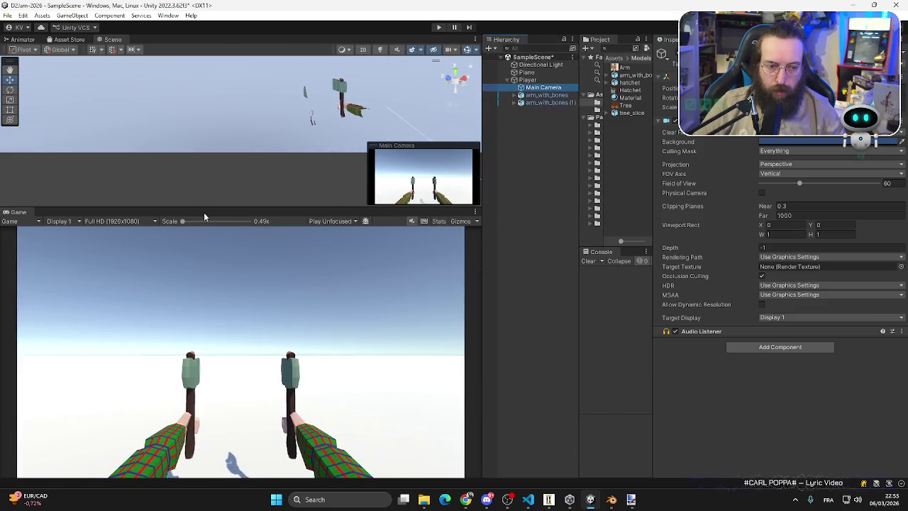
pyautogui.moveTo(198, 208); pyautogui.dragTo(198, 141)
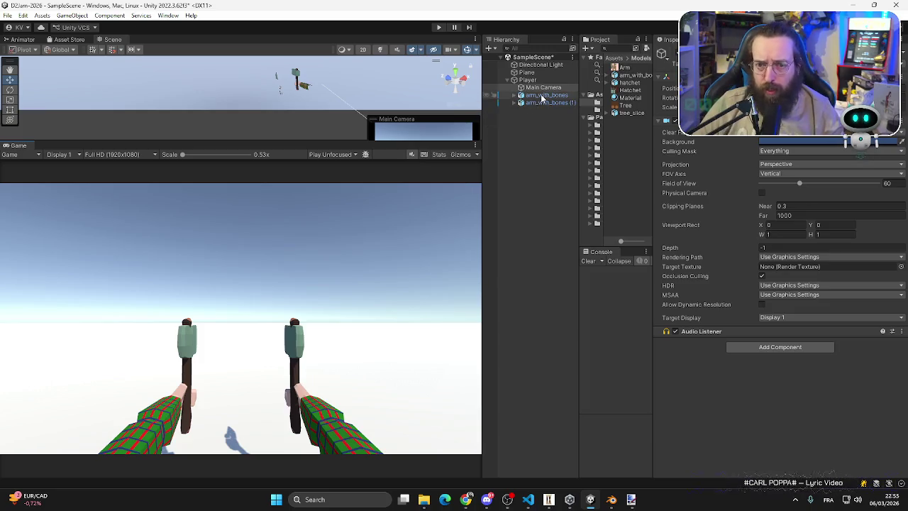
pyautogui.click(542, 96)
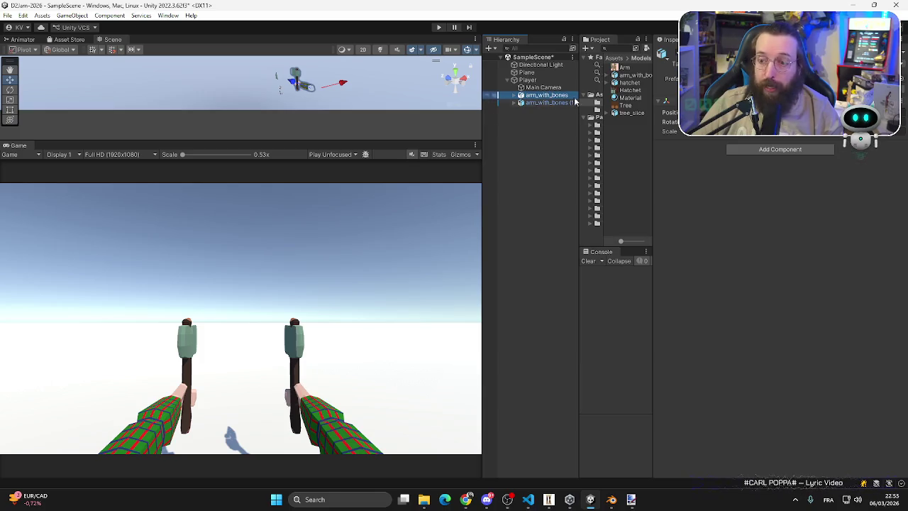
pyautogui.click(527, 72)
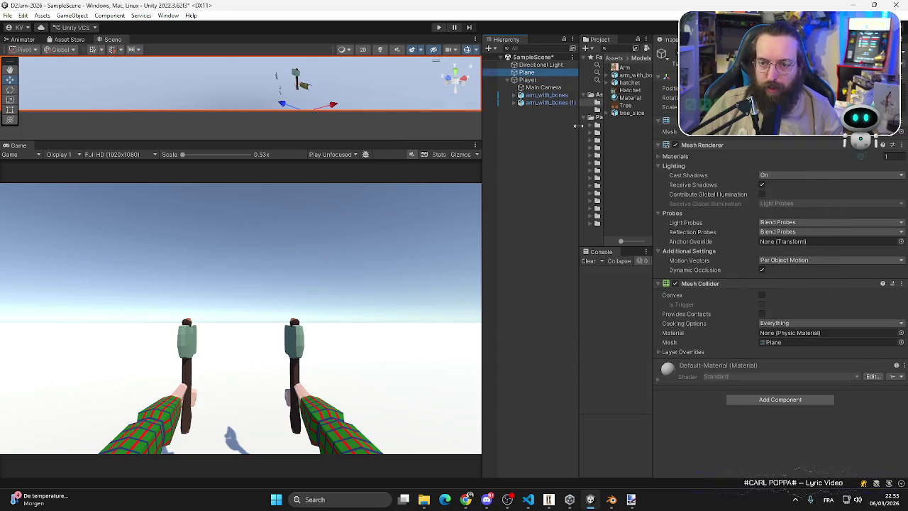
# - Widen the Hierarchy and Project panels so folder names read fully
pyautogui.moveTo(482, 180); pyautogui.dragTo(380, 181)
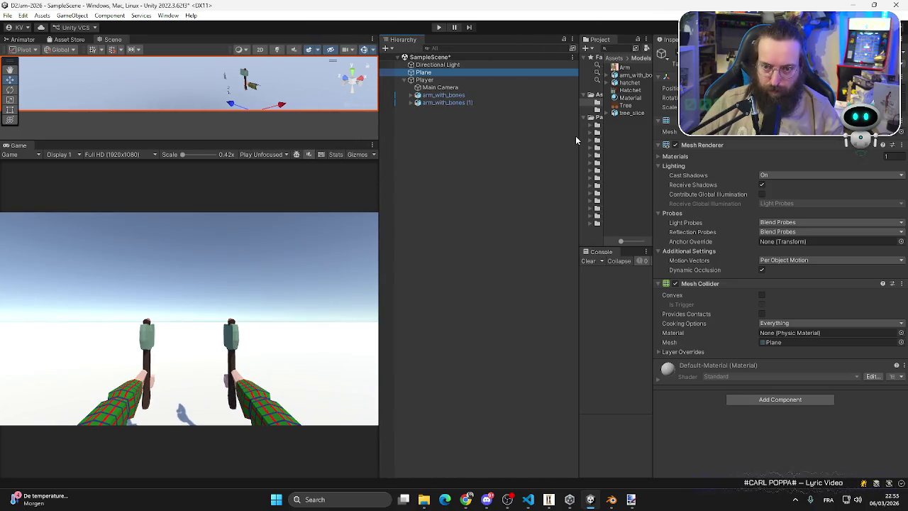
pyautogui.moveTo(576, 139); pyautogui.dragTo(500, 137)
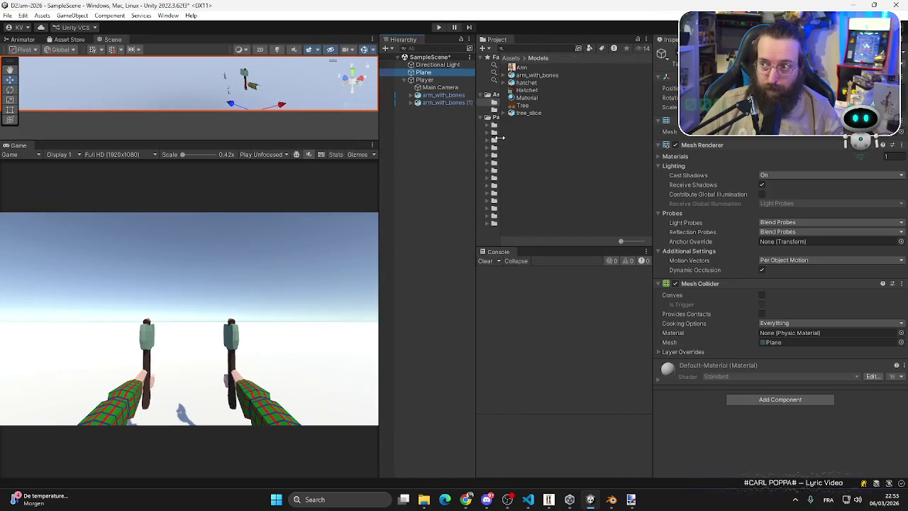
pyautogui.moveTo(501, 137); pyautogui.dragTo(570, 135)
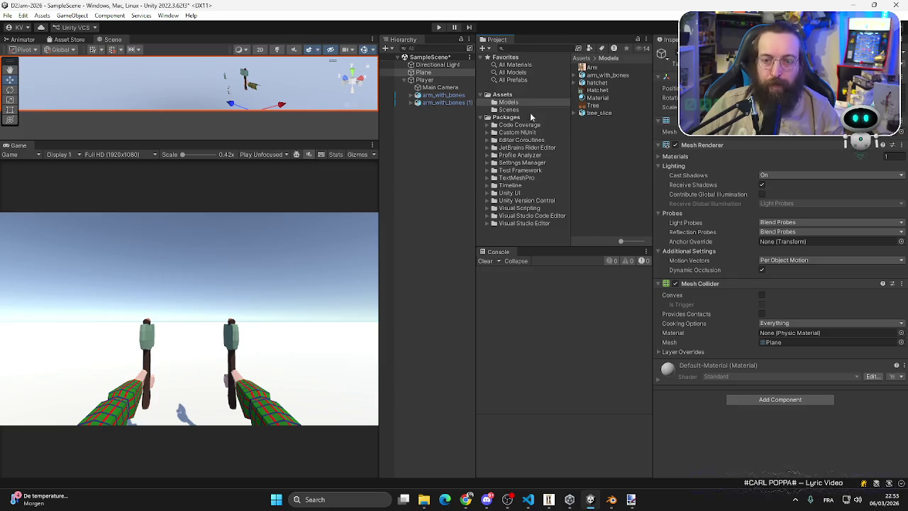
# - Create a new folder in Assets, initially named 'Ma'
pyautogui.rightClick(504, 94)
pyautogui.click(575, 92)
pyautogui.rightClick(591, 93)
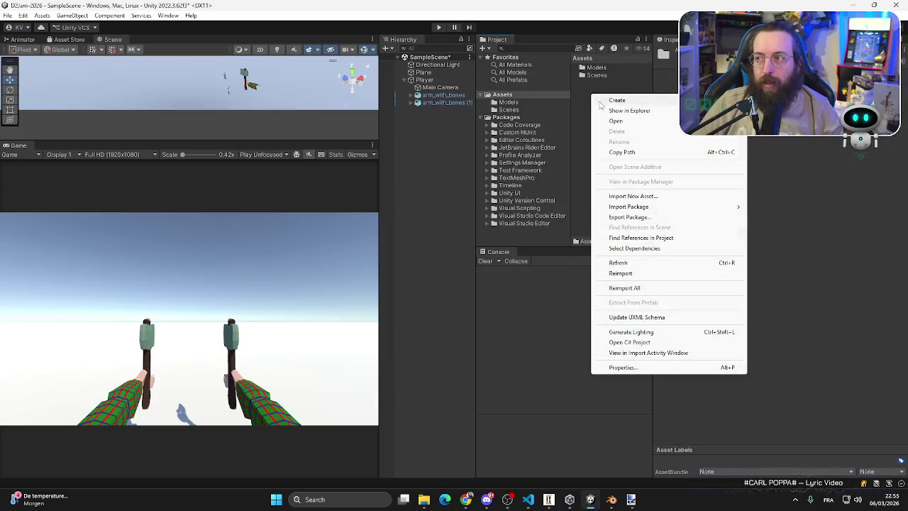
pyautogui.moveTo(622, 105)
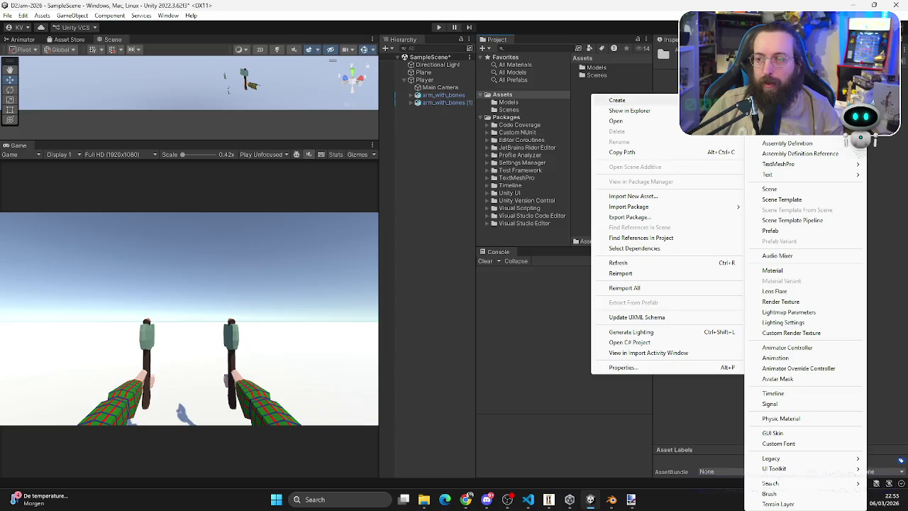
pyautogui.press('Escape')
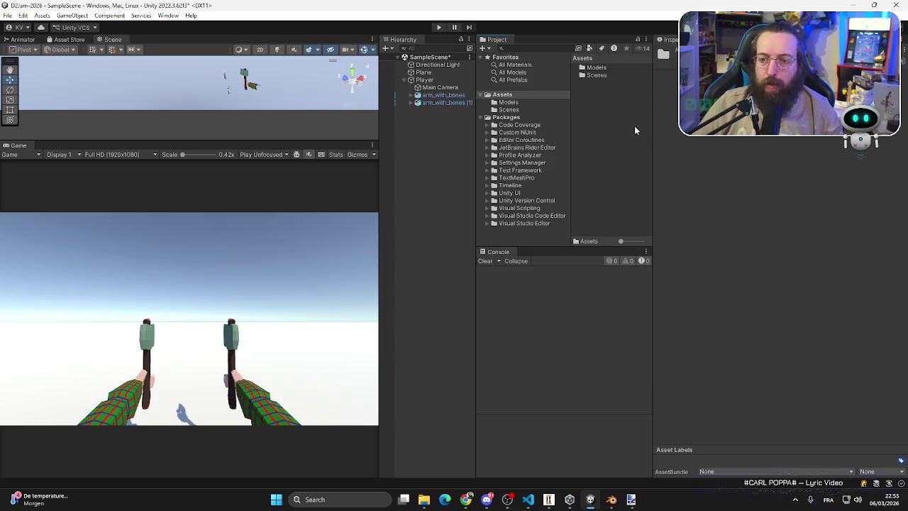
pyautogui.rightClick(634, 130)
pyautogui.moveTo(637, 129)
pyautogui.click(545, 59)
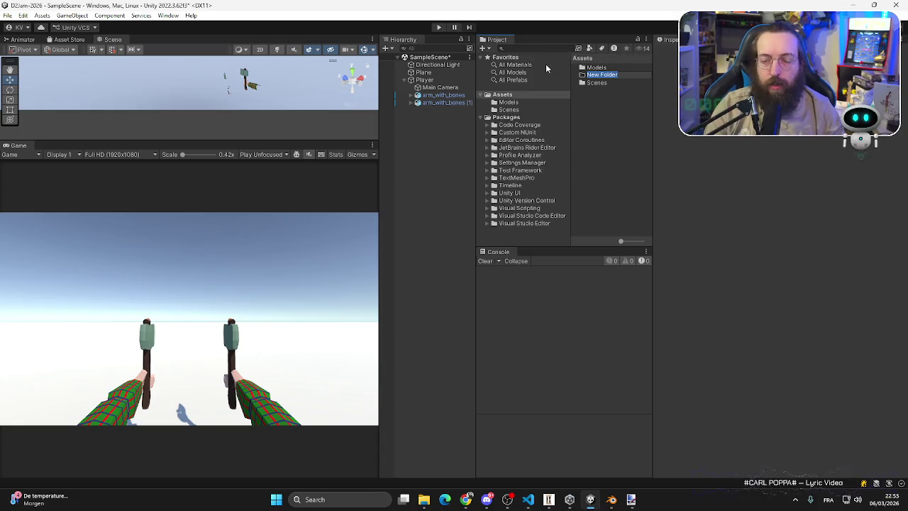
pyautogui.write('Ma')
pyautogui.press('Return')
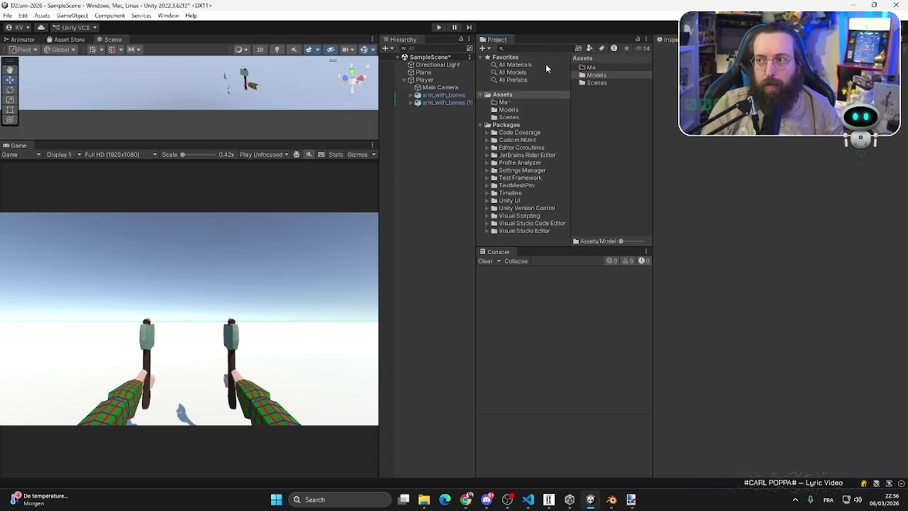
# - Rename the folder to Materials and open it
pyautogui.click(596, 68)
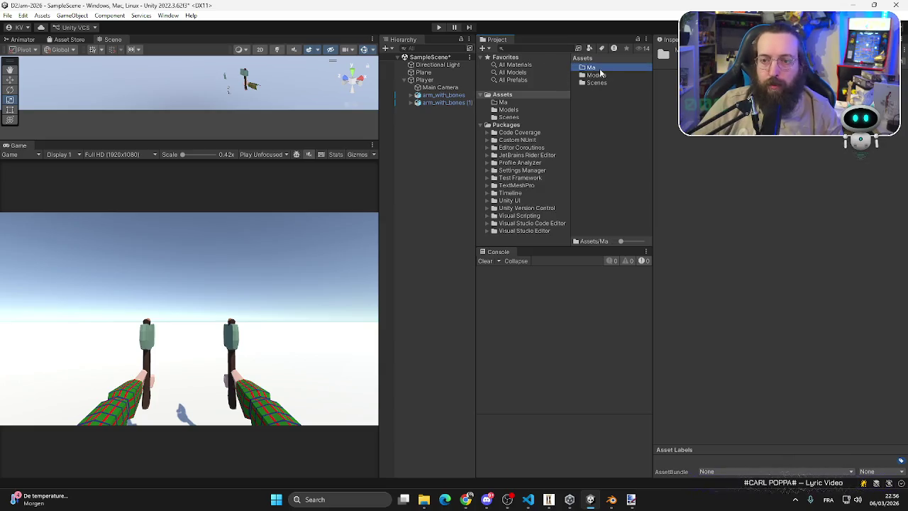
pyautogui.click(600, 69)
pyautogui.write('Materials')
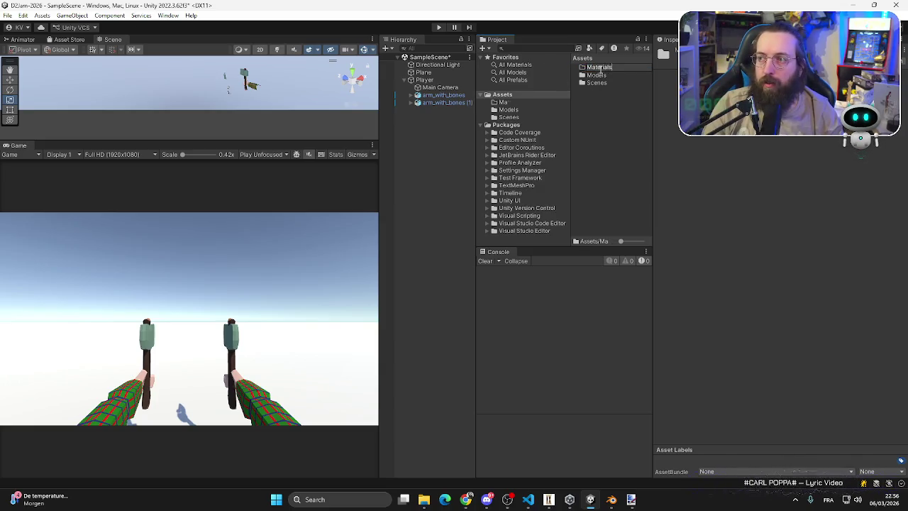
pyautogui.press('Return')
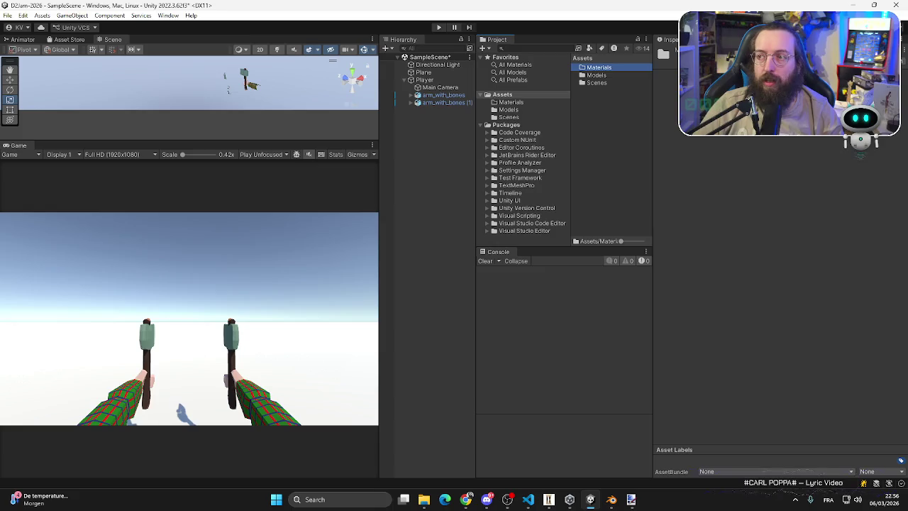
pyautogui.doubleClick(596, 67)
# - Create a new material named Ground in the Materials folder
pyautogui.rightClick(591, 103)
pyautogui.moveTo(610, 110)
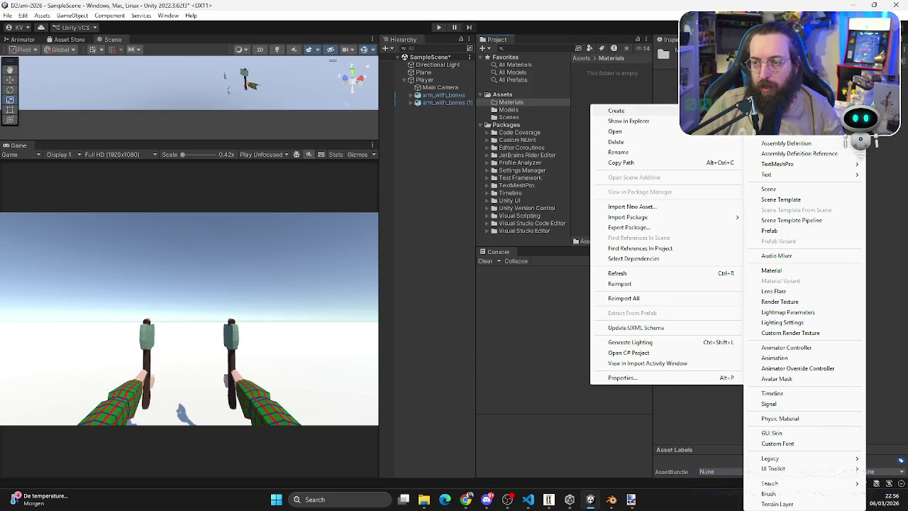
pyautogui.click(778, 272)
pyautogui.write('F')
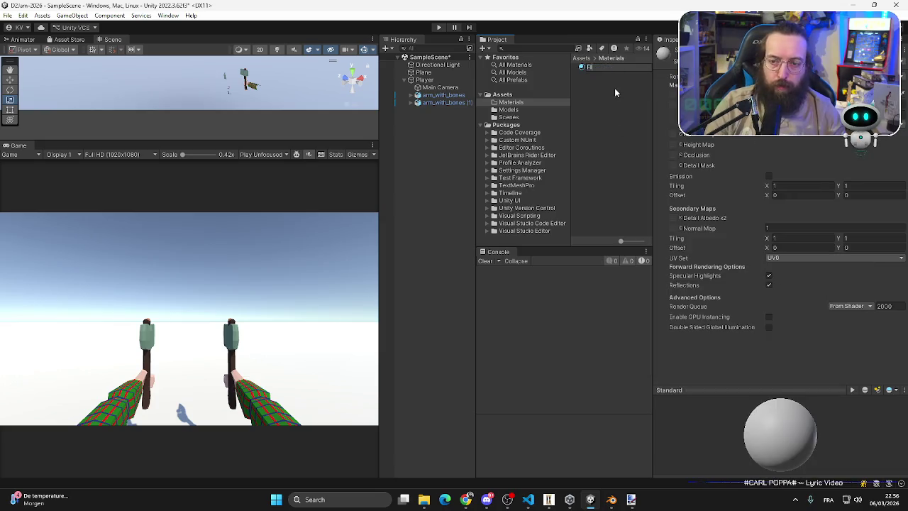
pyautogui.write('round')
pyautogui.press('Return')
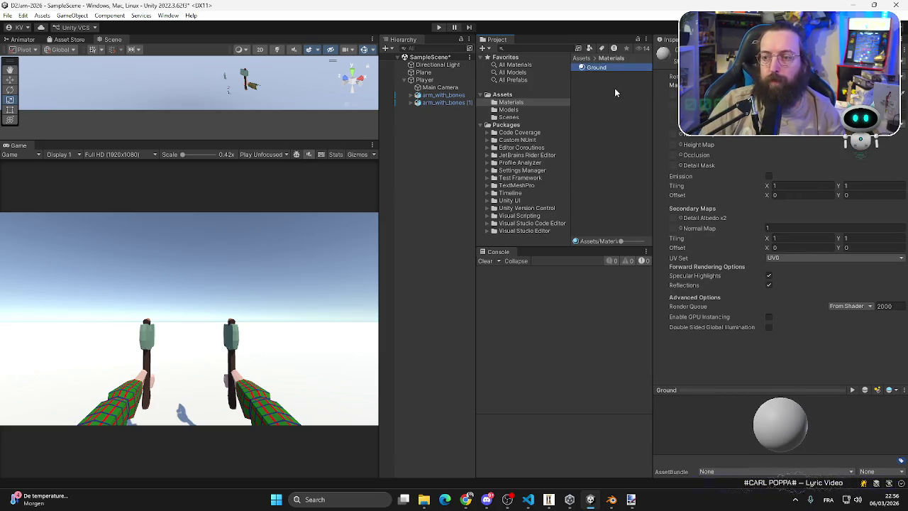
# - Set Ground's Albedo to dark olive 4F5D2F and apply it to the Plane
pyautogui.click(874, 125)
pyautogui.click(818, 172)
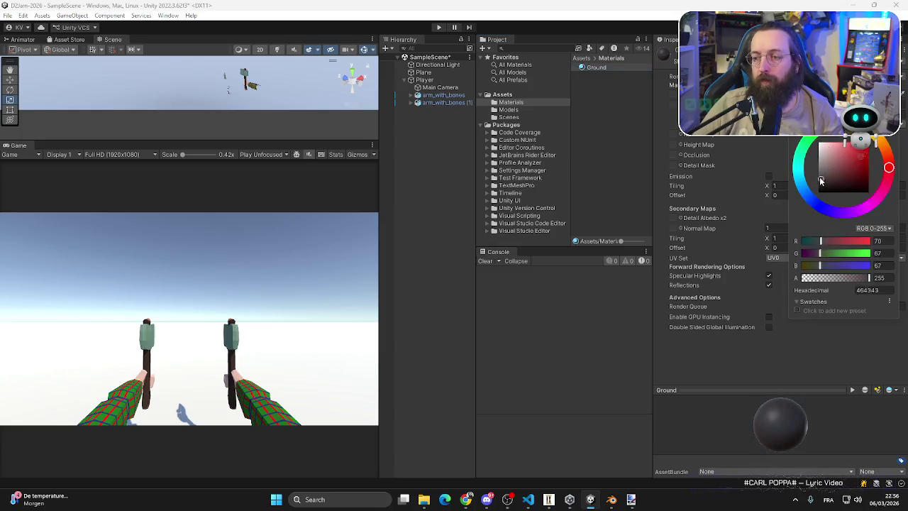
pyautogui.moveTo(888, 168)
pyautogui.mouseDown()
pyautogui.moveTo(857, 139)
pyautogui.moveTo(874, 144)
pyautogui.mouseUp()
pyautogui.click(841, 178)
pyautogui.click(839, 177)
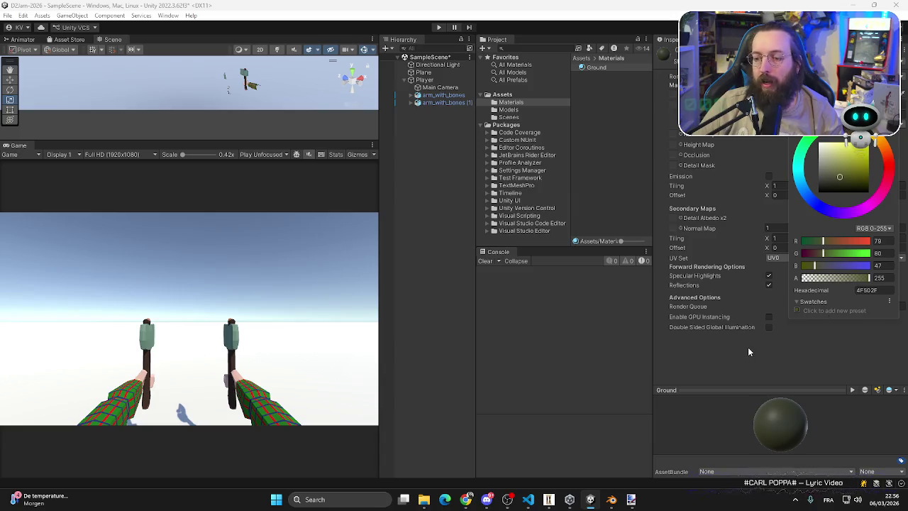
pyautogui.click(750, 312)
pyautogui.moveTo(596, 67)
pyautogui.mouseDown()
pyautogui.moveTo(313, 296)
pyautogui.moveTo(229, 135)
pyautogui.moveTo(203, 107)
pyautogui.mouseUp()
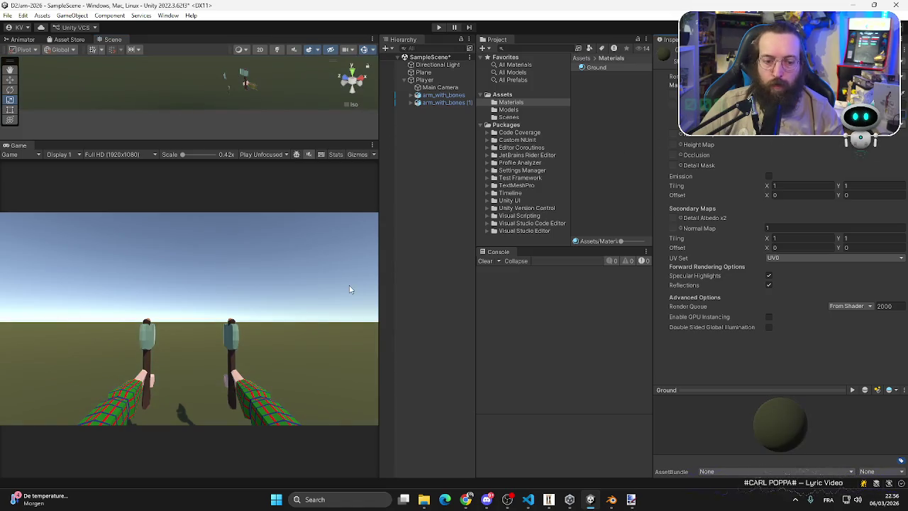
pyautogui.moveTo(257, 140); pyautogui.dragTo(257, 99)
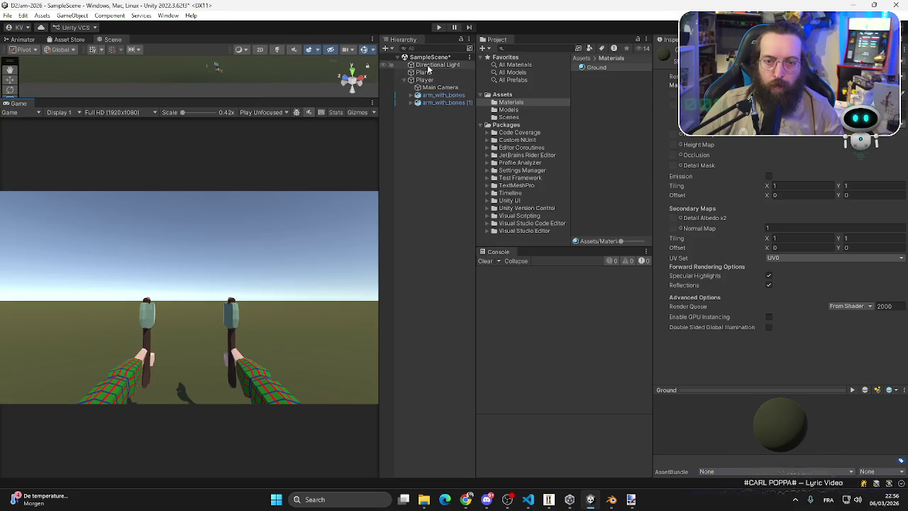
# - Set the Main Camera's Clear Flags to Solid Color with a blue (3C6FC1) background
pyautogui.click(424, 79)
pyautogui.click(440, 87)
pyautogui.click(784, 133)
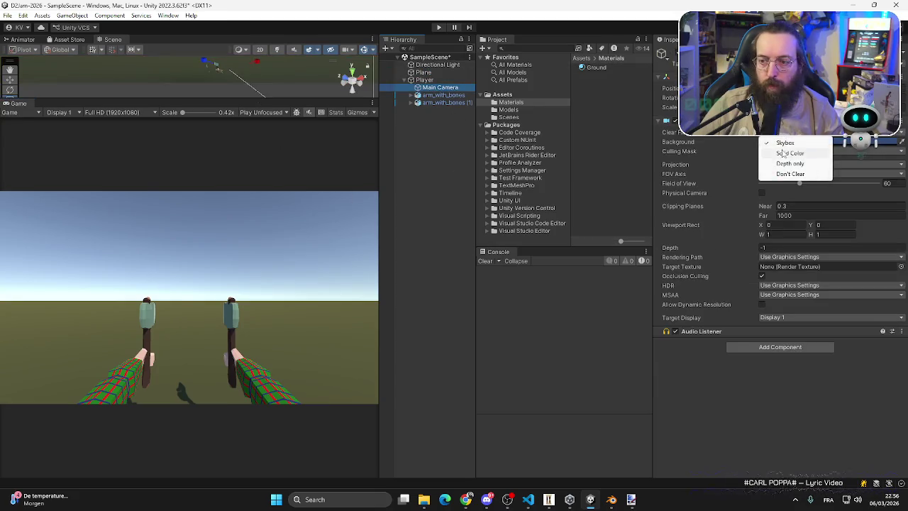
pyautogui.click(780, 152)
pyautogui.click(816, 141)
pyautogui.click(803, 187)
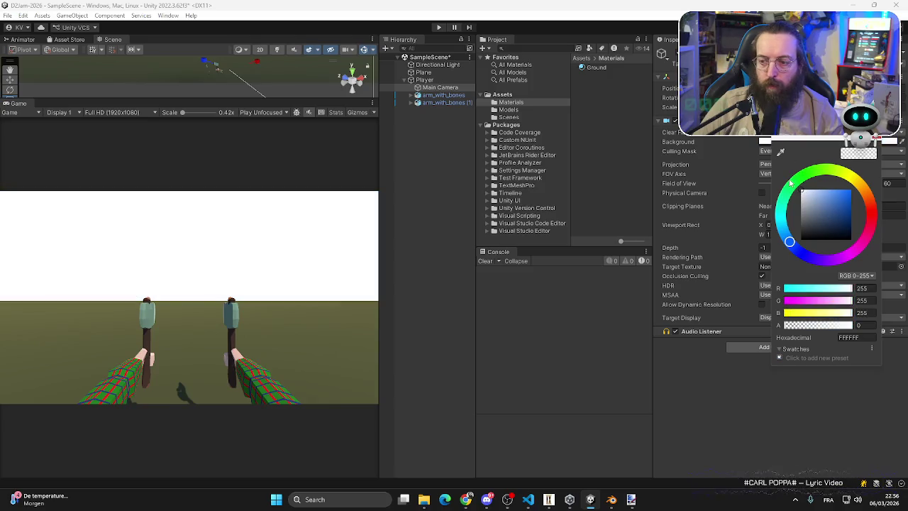
pyautogui.moveTo(822, 195)
pyautogui.mouseDown()
pyautogui.moveTo(838, 198)
pyautogui.moveTo(830, 199)
pyautogui.mouseUp()
pyautogui.click(882, 150)
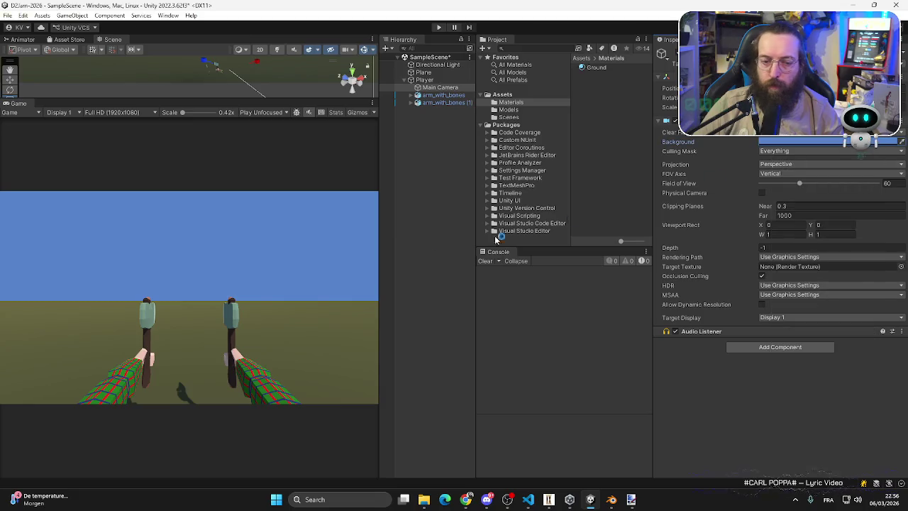
pyautogui.moveTo(378, 303); pyautogui.dragTo(473, 301)
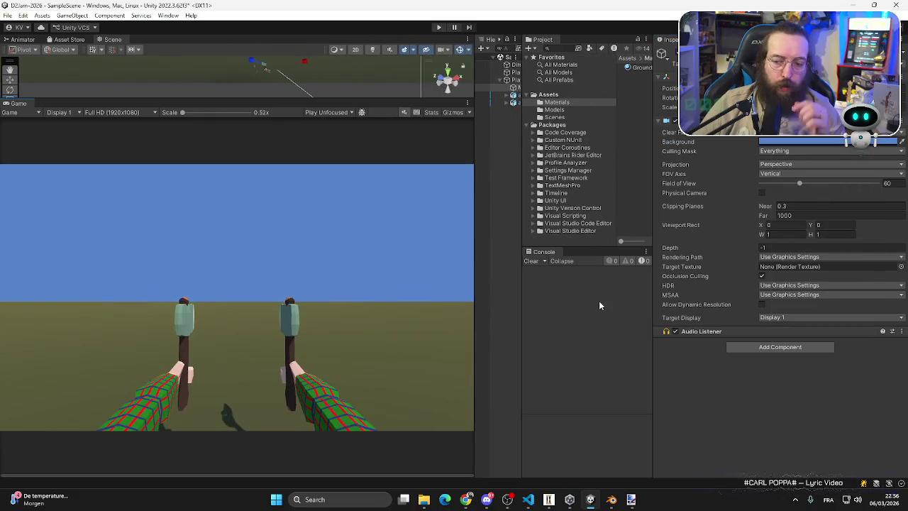
# - Set the Directional Light's Shadow Type to No Shadows
pyautogui.moveTo(475, 111); pyautogui.dragTo(406, 124)
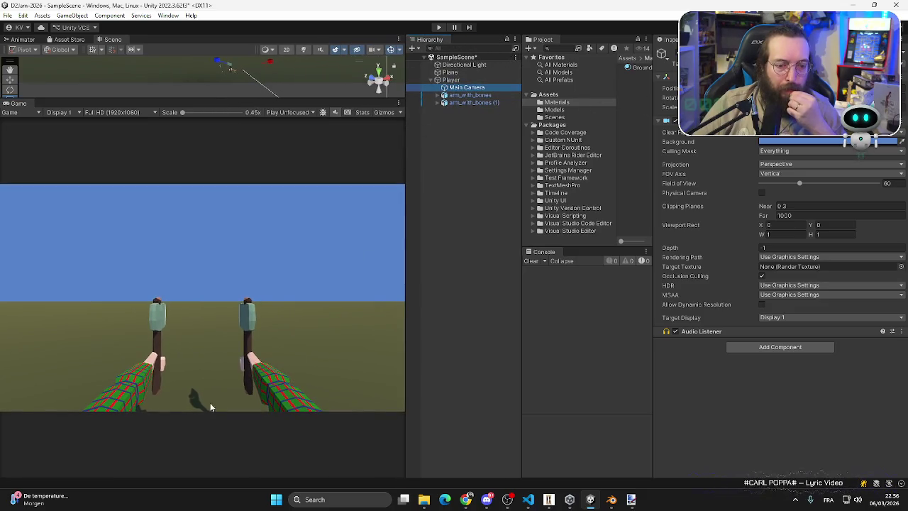
pyautogui.click(460, 64)
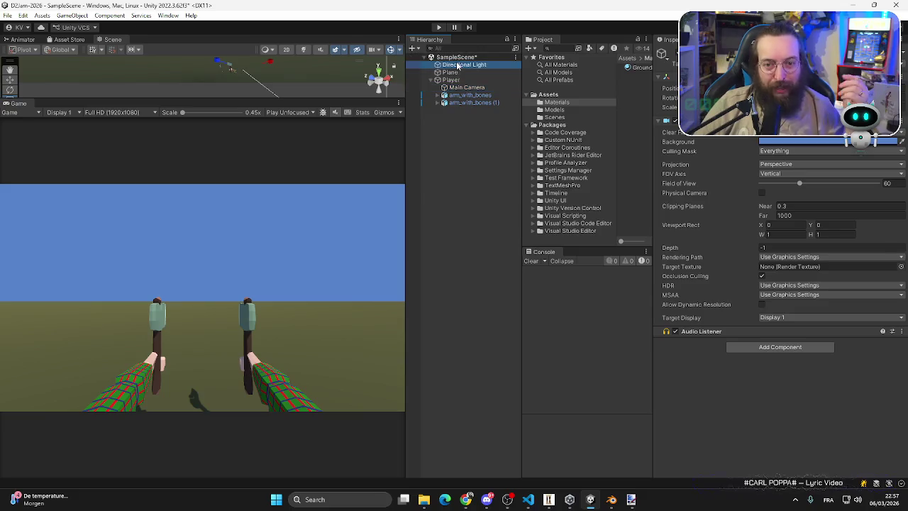
pyautogui.click(795, 179)
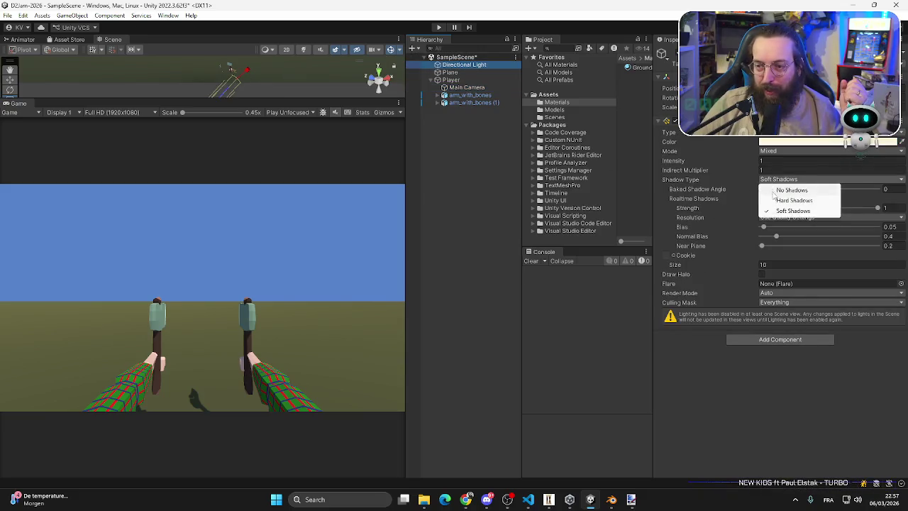
pyautogui.click(780, 186)
# - Save the SampleScene via File > Save
pyautogui.click(7, 15)
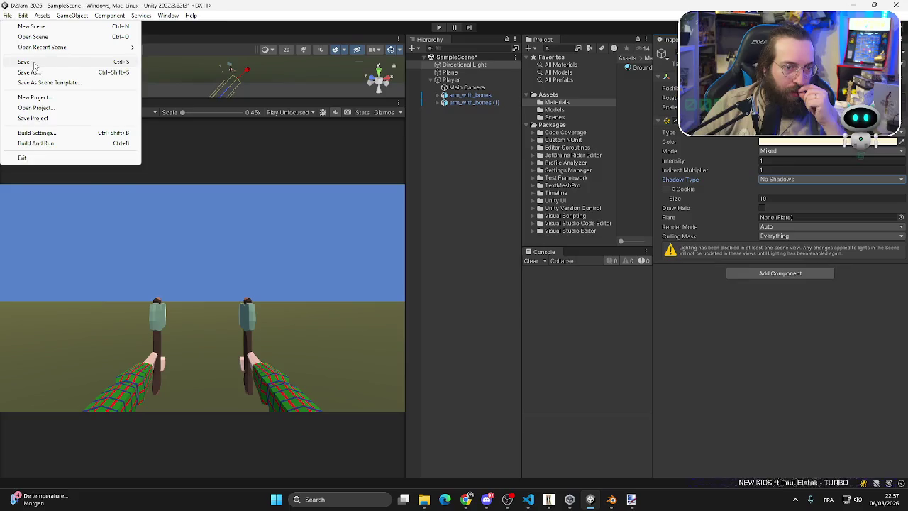
pyautogui.click(22, 63)
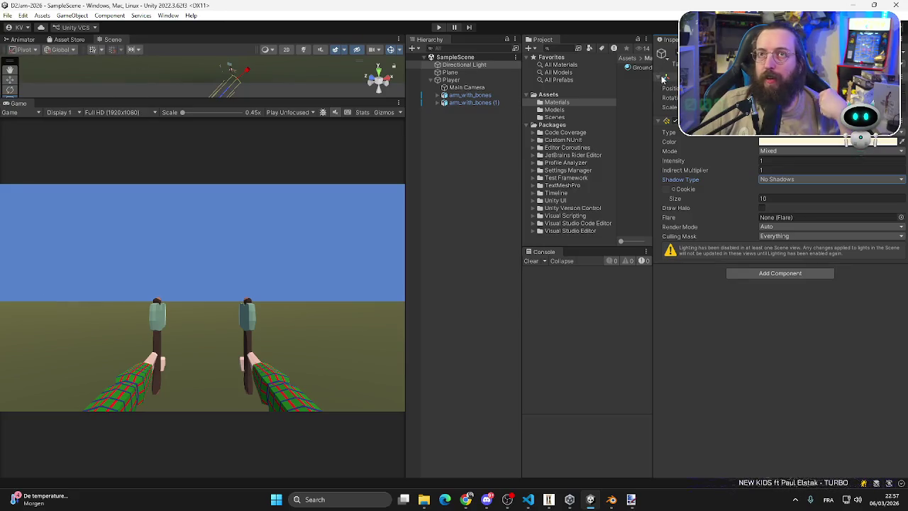
pyautogui.moveTo(406, 253); pyautogui.dragTo(428, 253)
# - Create a new empty object in the hierarchy named Tree
pyautogui.click(475, 80)
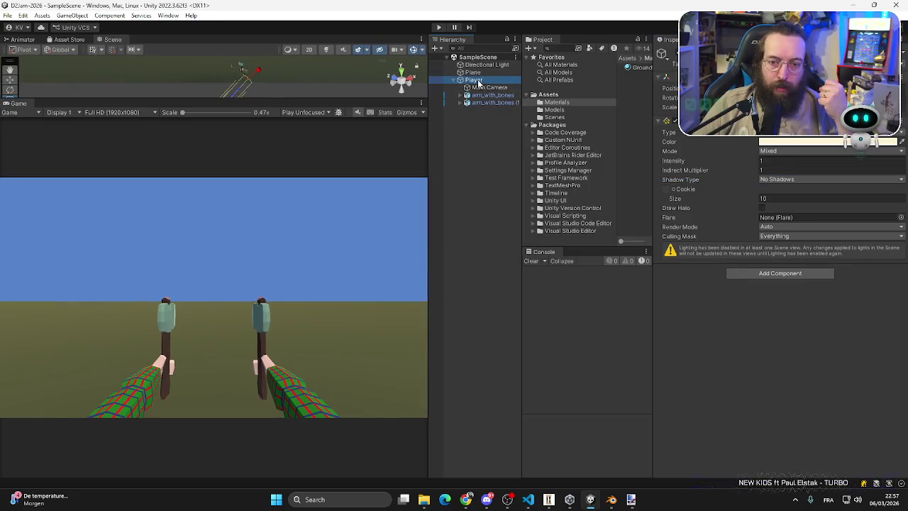
pyautogui.click(257, 141)
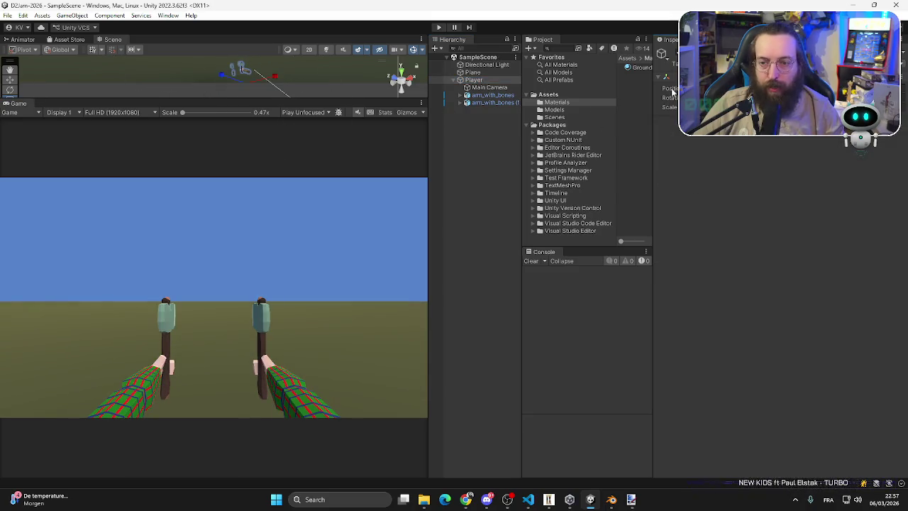
pyautogui.click(553, 111)
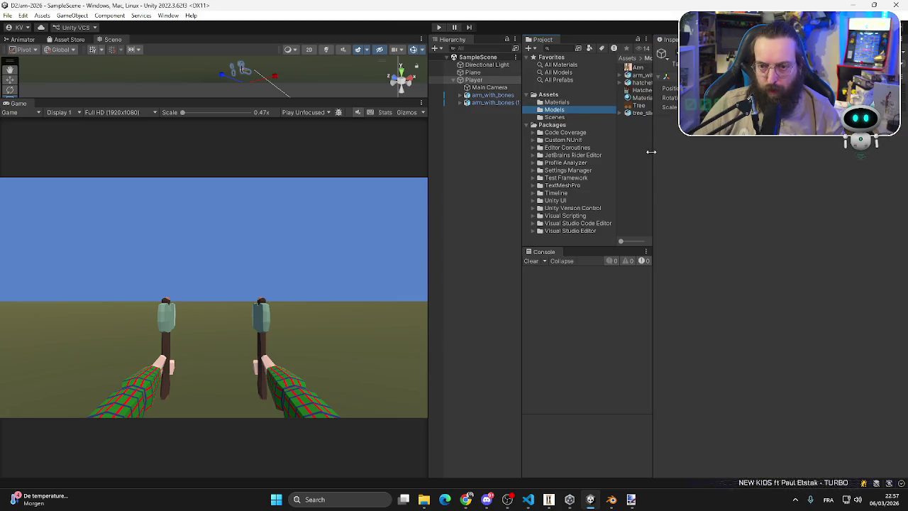
pyautogui.moveTo(651, 152); pyautogui.dragTo(760, 152)
pyautogui.rightClick(463, 161)
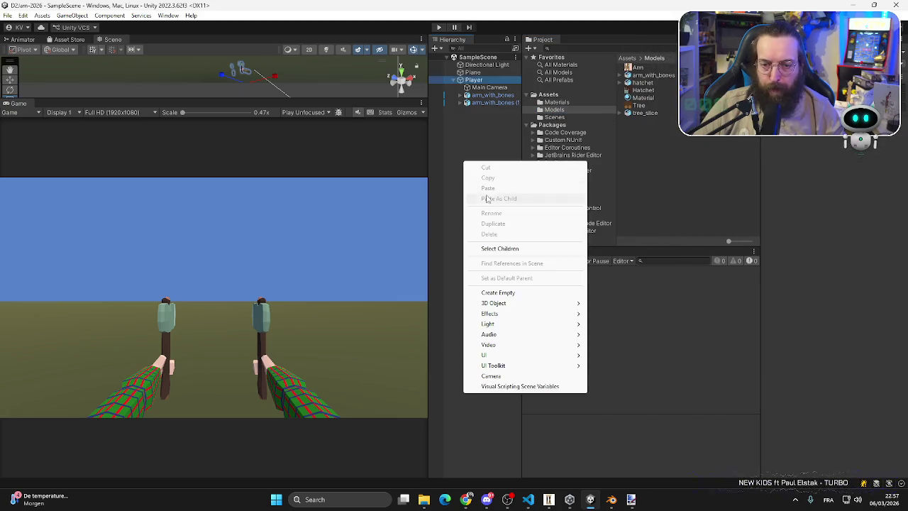
pyautogui.click(496, 293)
pyautogui.write('Tree')
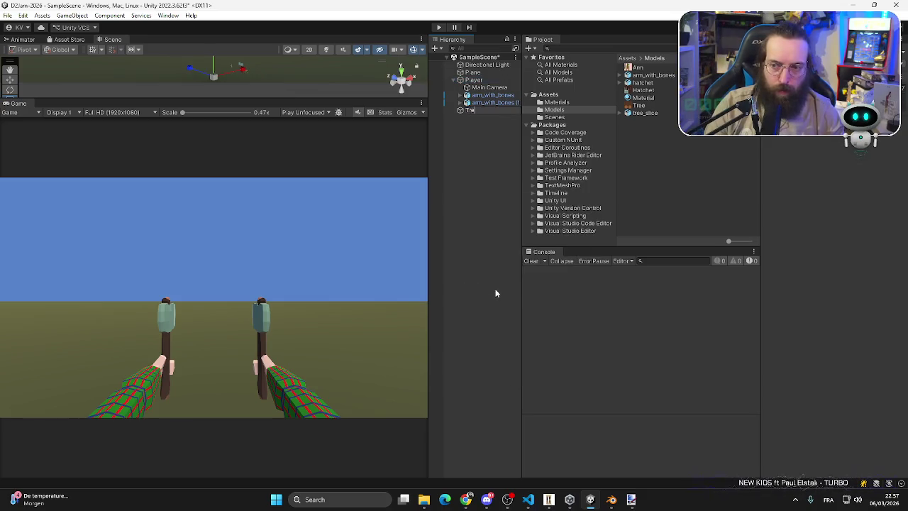
pyautogui.press('Return')
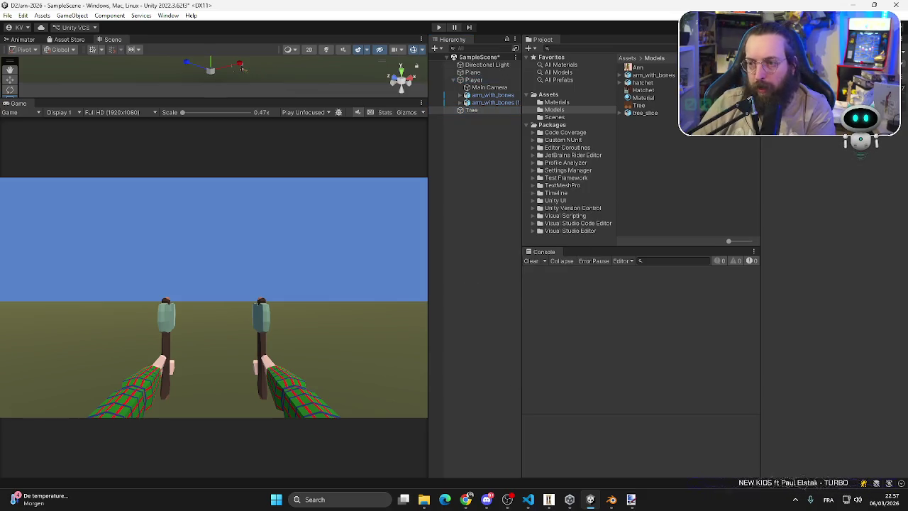
# - Drag the tree_slice model from the Models folder onto Tree as its child
pyautogui.click(716, 150)
pyautogui.click(472, 110)
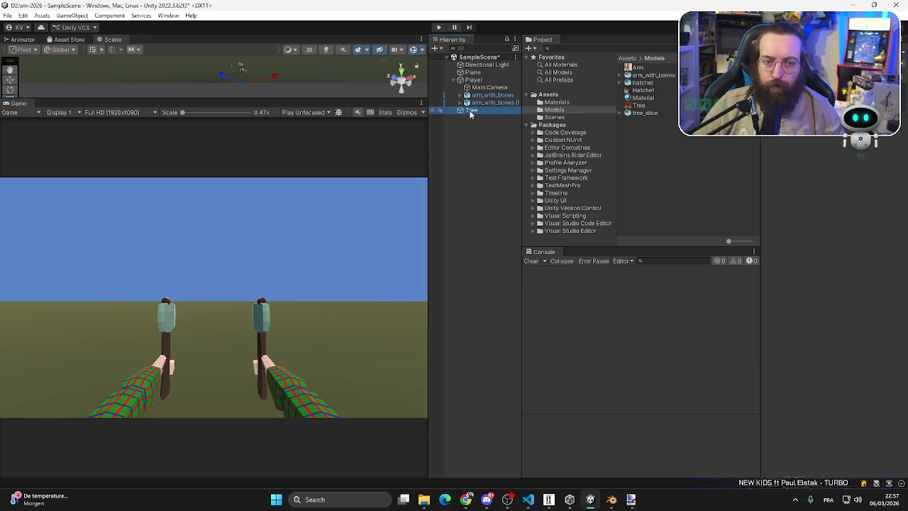
pyautogui.moveTo(639, 113); pyautogui.dragTo(475, 119)
# - Move the tree slice onto the ground in front of the player's camera, between the hatchets
pyautogui.click(303, 157)
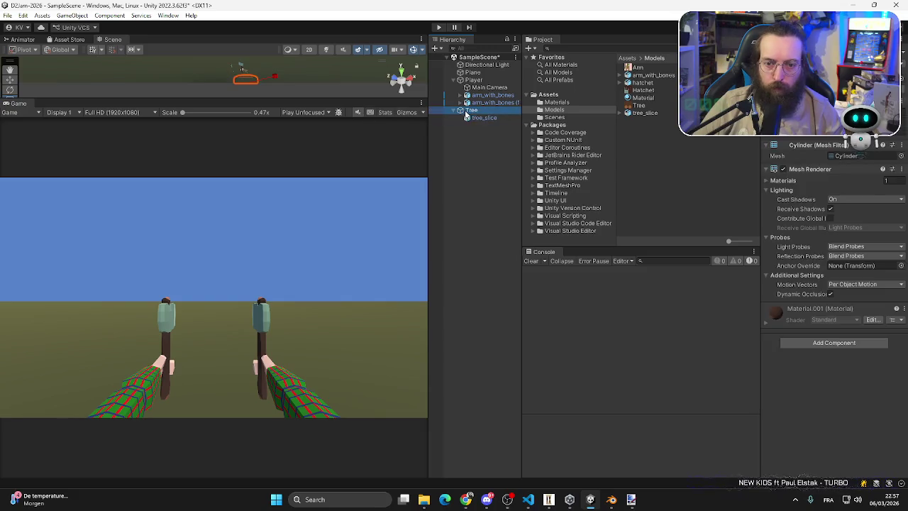
pyautogui.click(472, 73)
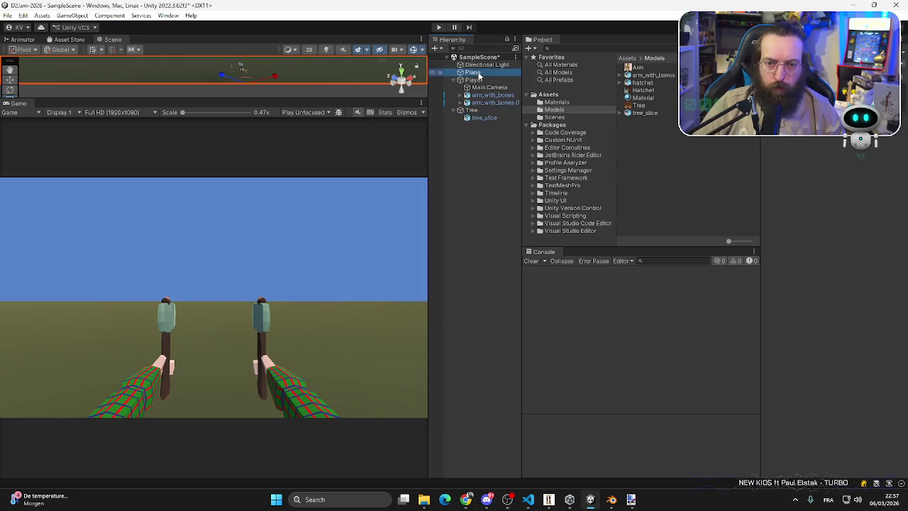
pyautogui.moveTo(299, 100); pyautogui.dragTo(299, 148)
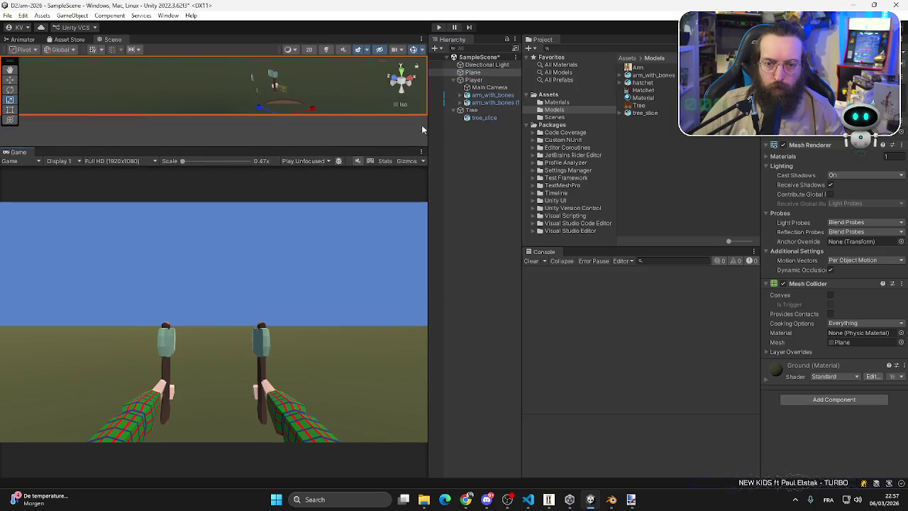
pyautogui.click(483, 118)
pyautogui.click(472, 111)
pyautogui.click(485, 118)
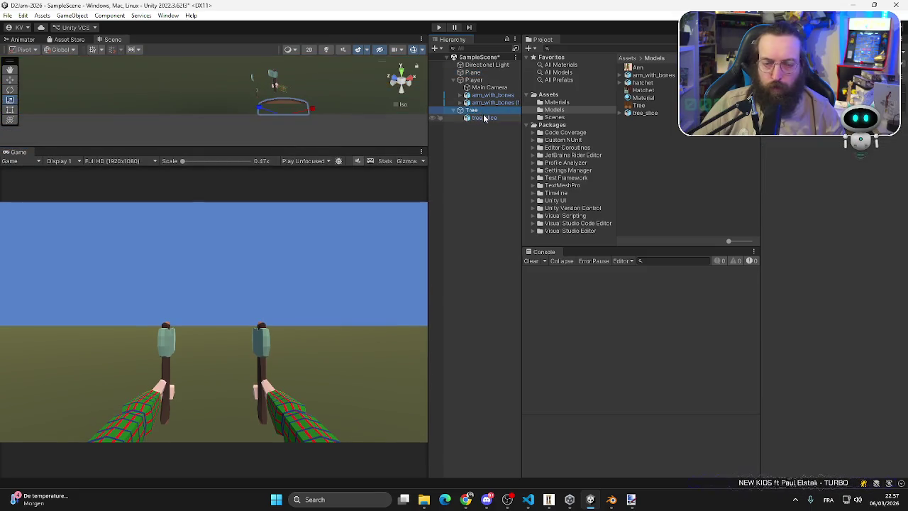
pyautogui.moveTo(284, 107); pyautogui.dragTo(64, 115)
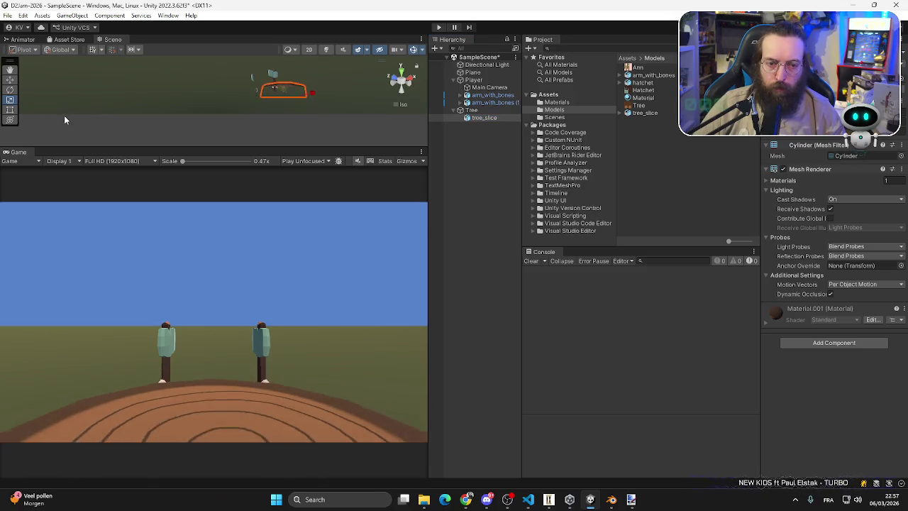
pyautogui.hotkey('ctrl', 'z')
pyautogui.click(472, 111)
pyautogui.moveTo(283, 107)
pyautogui.mouseDown()
pyautogui.moveTo(177, 85)
pyautogui.moveTo(203, 81)
pyautogui.moveTo(176, 71)
pyautogui.moveTo(203, 81)
pyautogui.moveTo(68, 63)
pyautogui.mouseUp()
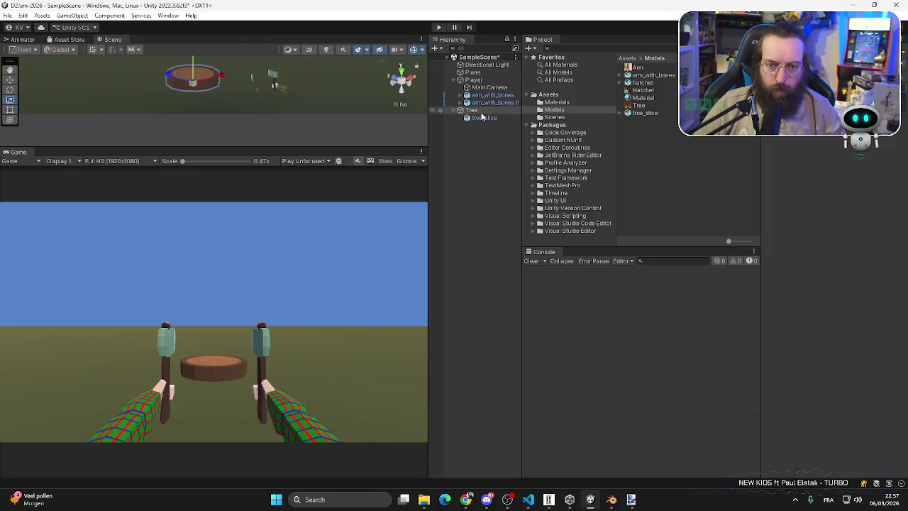
pyautogui.click(226, 128)
pyautogui.moveTo(226, 129)
pyautogui.mouseDown()
pyautogui.moveTo(348, 84)
pyautogui.moveTo(52, 94)
pyautogui.moveTo(126, 101)
pyautogui.moveTo(178, 135)
pyautogui.mouseUp()
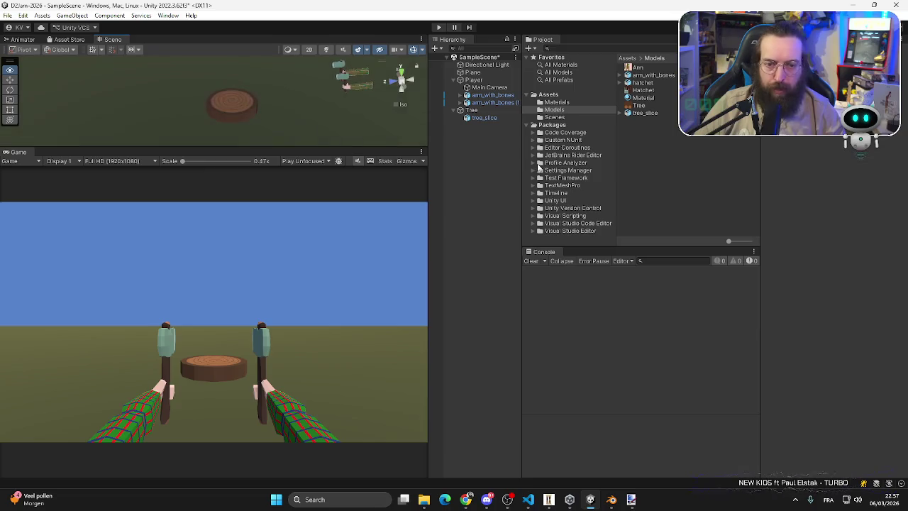
# - Deactivate arm_with_bones (1) and move the remaining arm_with_bones toward the right of the view
pyautogui.click(499, 104)
pyautogui.hotkey('alt', 'shift', 'a')
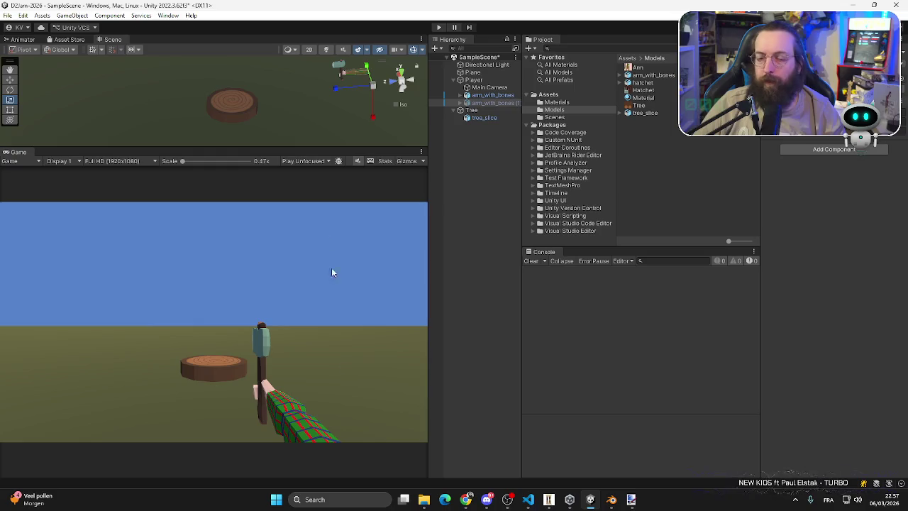
pyautogui.click(493, 94)
pyautogui.moveTo(366, 70)
pyautogui.mouseDown()
pyautogui.moveTo(10, 120)
pyautogui.moveTo(50, 130)
pyautogui.mouseUp()
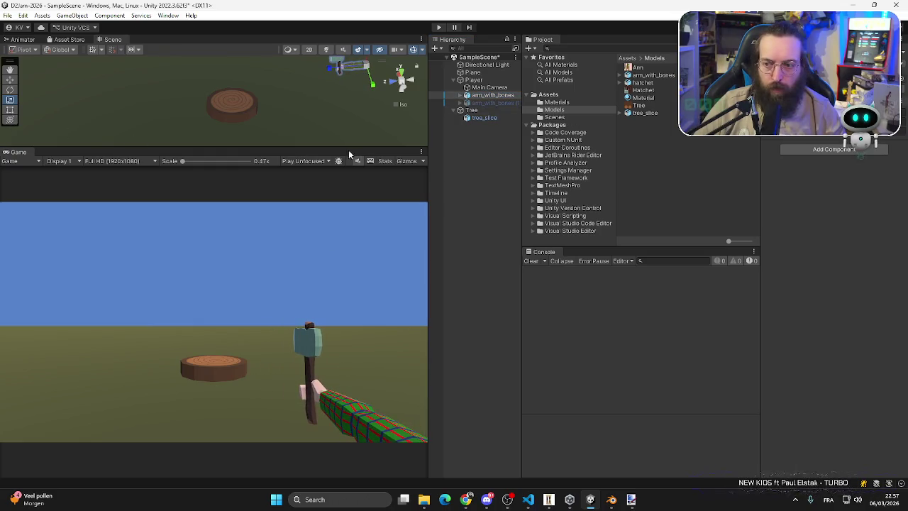
pyautogui.moveTo(348, 154); pyautogui.dragTo(369, 70)
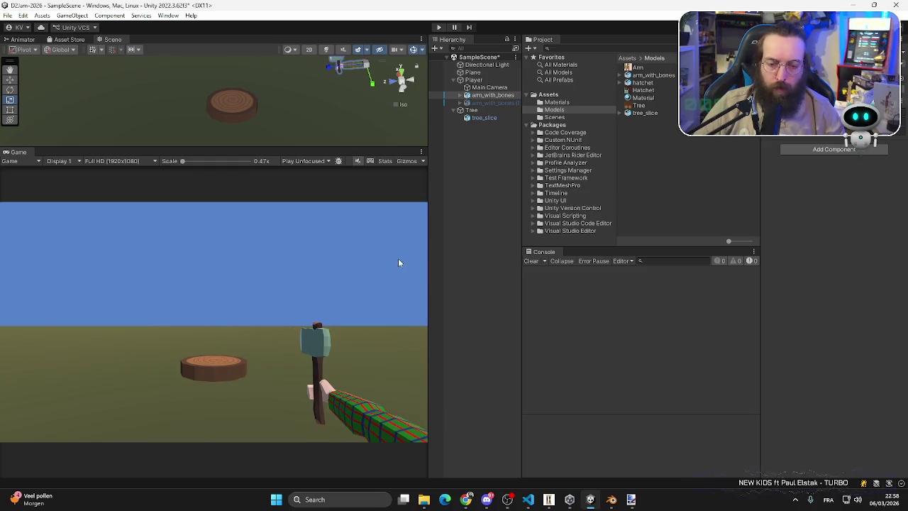
pyautogui.moveTo(430, 261)
pyautogui.mouseDown()
pyautogui.moveTo(486, 260)
pyautogui.moveTo(211, 260)
pyautogui.moveTo(512, 259)
pyautogui.mouseUp()
# - Duplicate tree_slice and raise the copy onto the original slice
pyautogui.click(570, 118)
pyautogui.hotkey('ctrl', 'd')
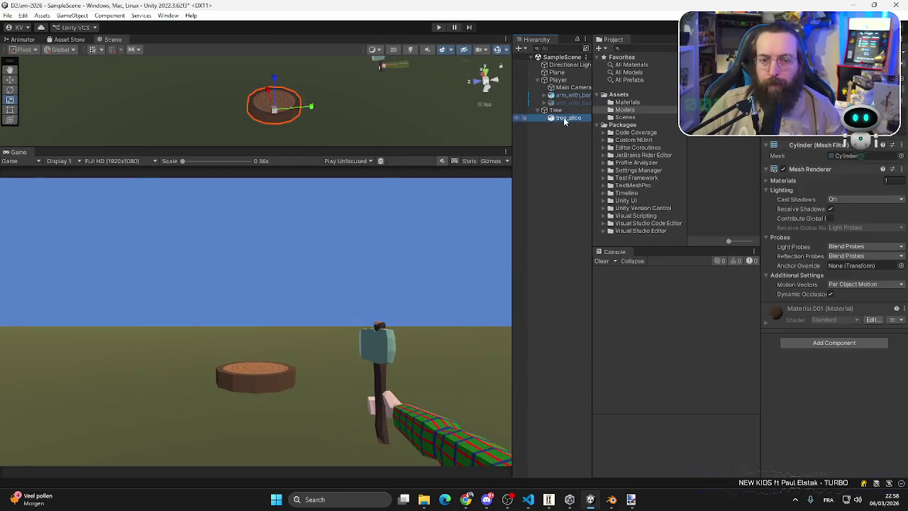
pyautogui.click(10, 79)
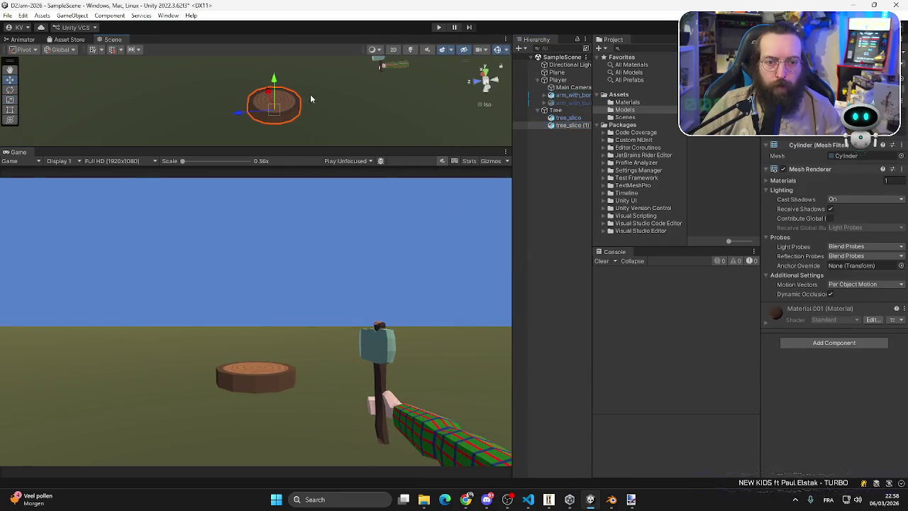
pyautogui.moveTo(274, 85); pyautogui.dragTo(275, 73)
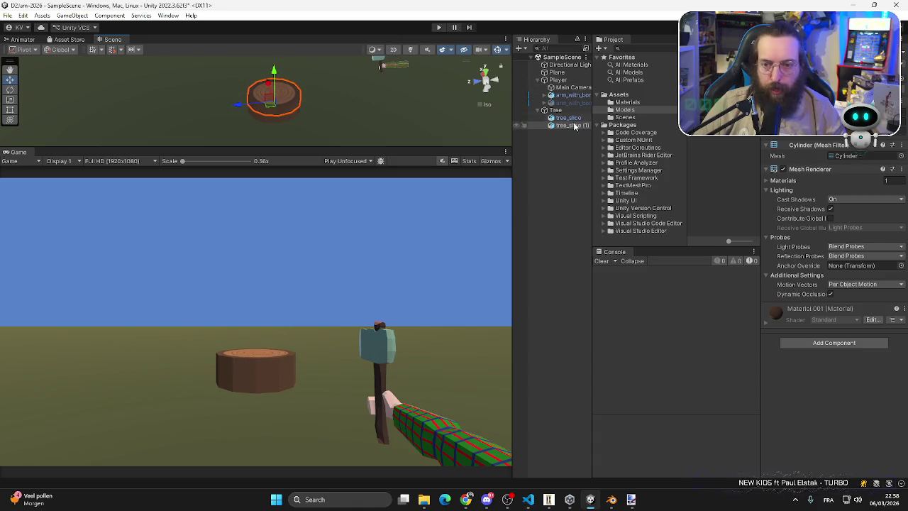
# - Add tree_slice (2) and tree_slice (3), raising each onto the top of the stump
pyautogui.click(575, 126)
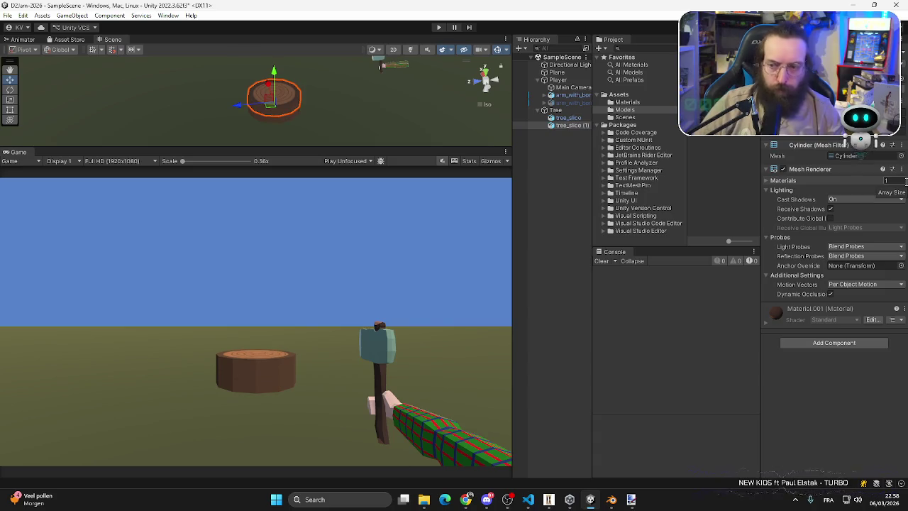
pyautogui.click(569, 125)
pyautogui.hotkey('ctrl', 'd')
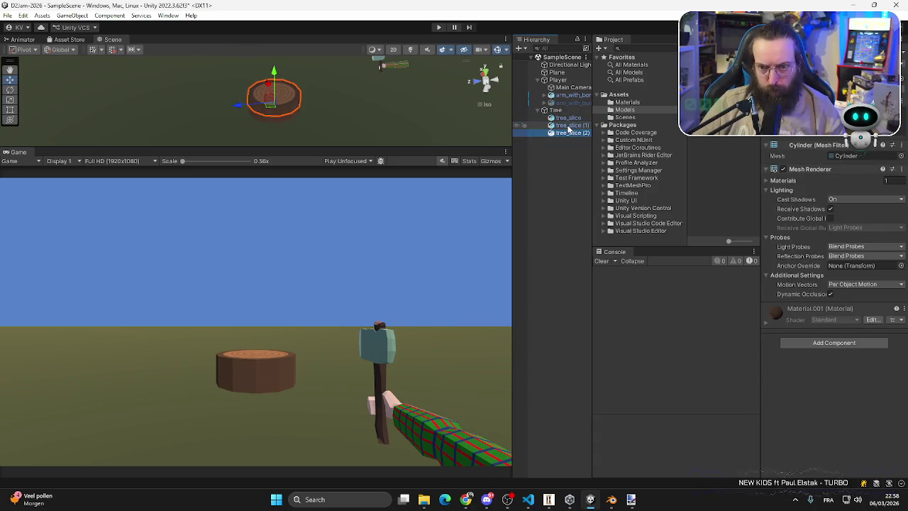
pyautogui.moveTo(274, 76); pyautogui.dragTo(274, 68)
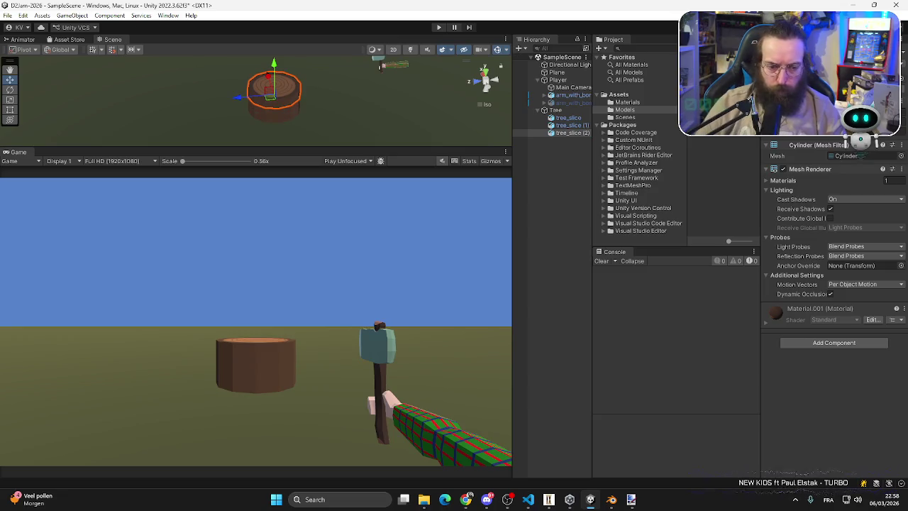
pyautogui.hotkey('ctrl', 'd')
pyautogui.click(573, 142)
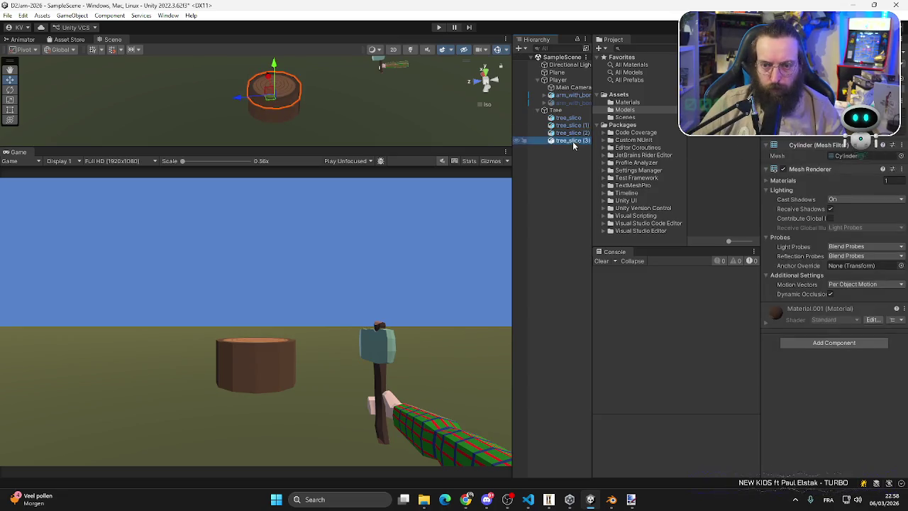
pyautogui.click(274, 71)
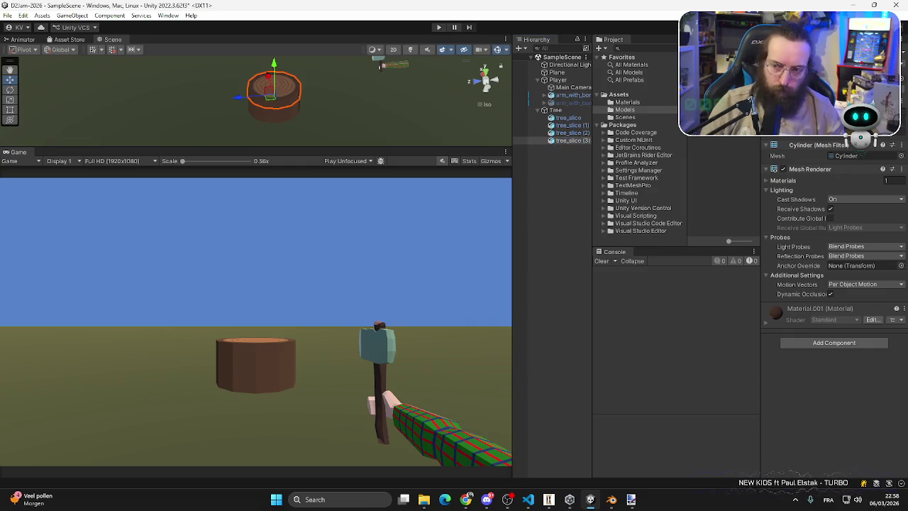
pyautogui.moveTo(274, 74); pyautogui.dragTo(274, 68)
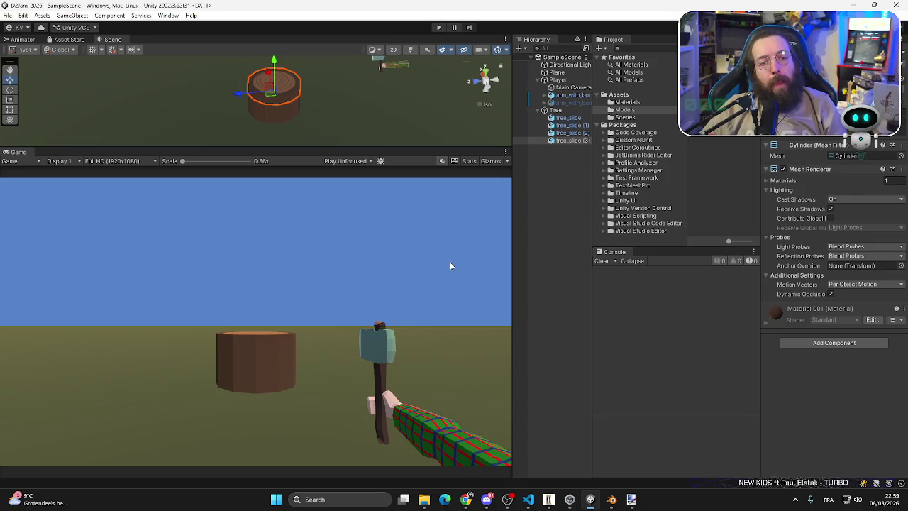
# - Shrink the Scene view to a thin strip and enlarge the Game view and hierarchy panel
pyautogui.moveTo(420, 149); pyautogui.dragTo(420, 83)
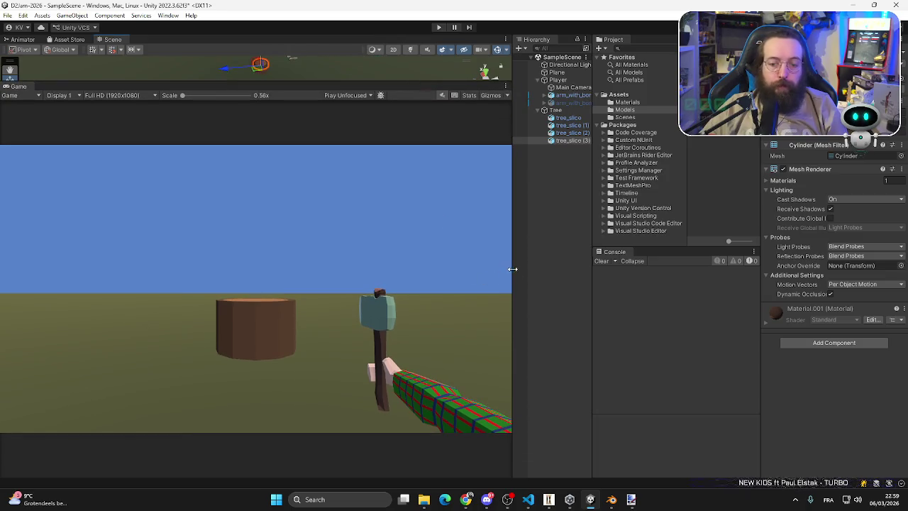
pyautogui.moveTo(513, 269)
pyautogui.mouseDown()
pyautogui.moveTo(645, 276)
pyautogui.moveTo(444, 298)
pyautogui.moveTo(452, 294)
pyautogui.mouseUp()
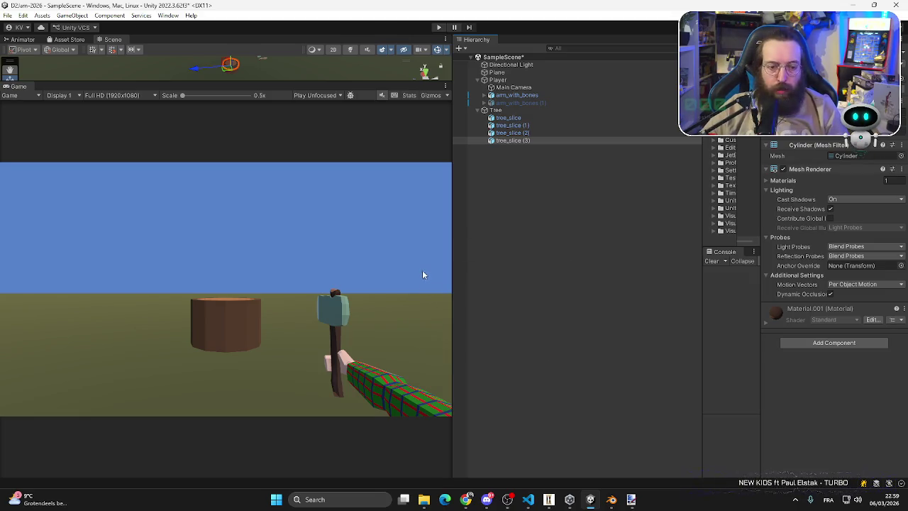
pyautogui.moveTo(262, 159)
pyautogui.mouseDown()
pyautogui.moveTo(263, 217)
pyautogui.moveTo(262, 92)
pyautogui.mouseUp()
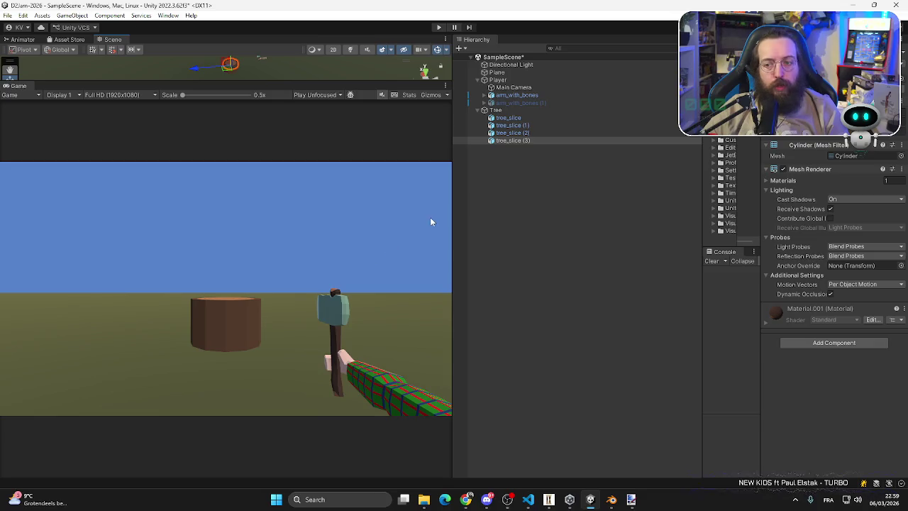
pyautogui.moveTo(454, 190)
pyautogui.mouseDown()
pyautogui.moveTo(363, 190)
pyautogui.moveTo(527, 192)
pyautogui.moveTo(505, 196)
pyautogui.mouseUp()
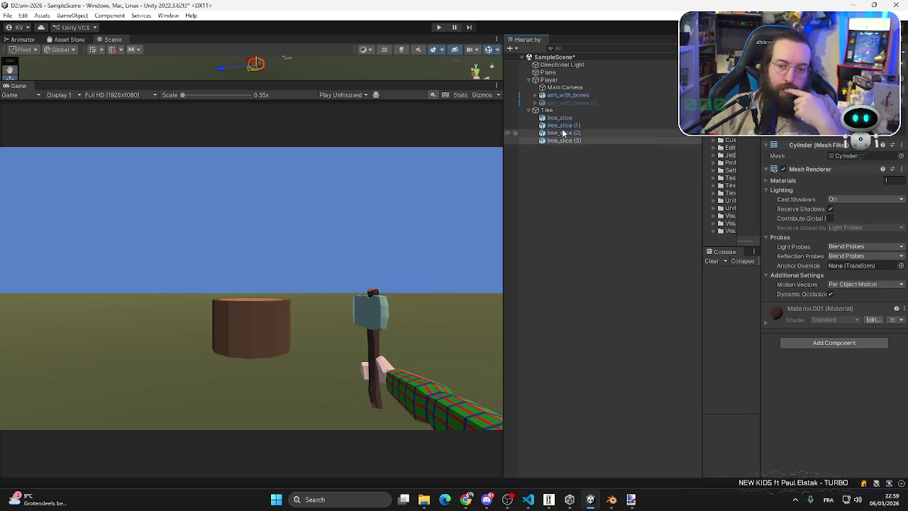
# - Expand arm_with_bones to the hatchet under Bone.007, select it, and test two axe swings
pyautogui.keyDown('alt'); pyautogui.click(535, 95); pyautogui.keyUp('alt')
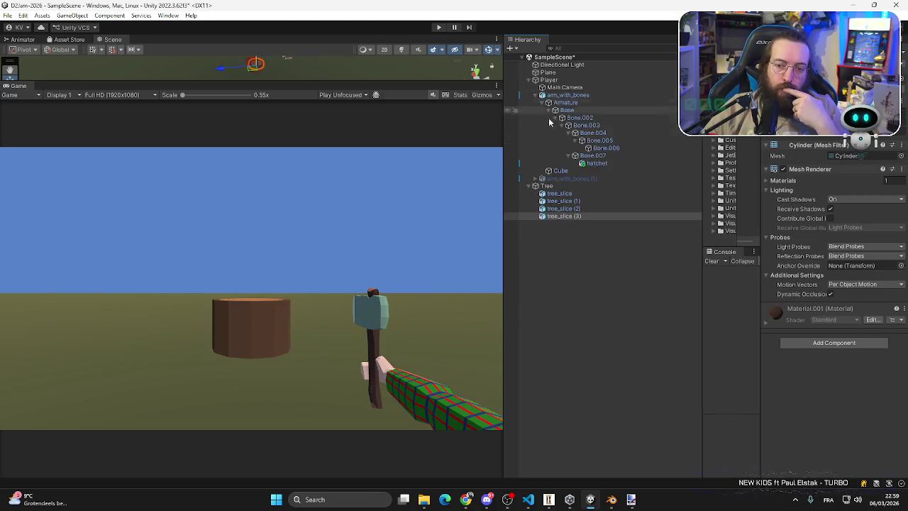
pyautogui.click(596, 164)
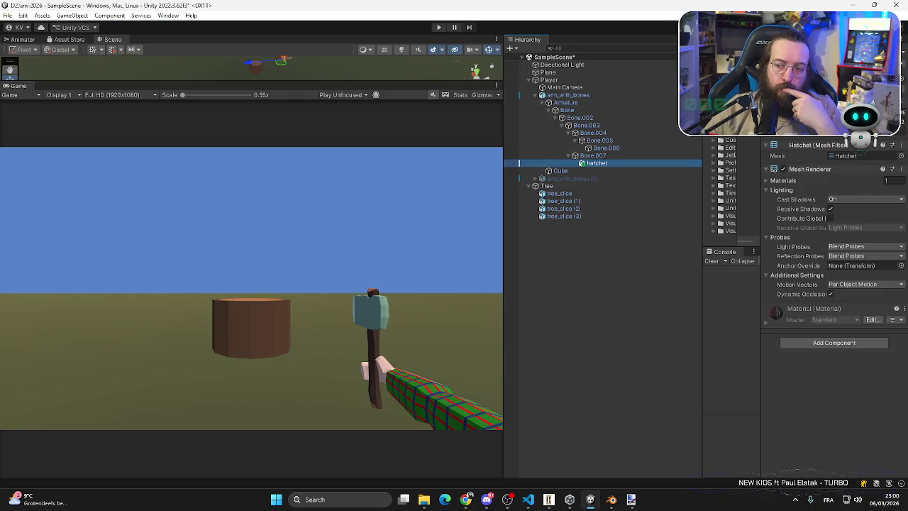
pyautogui.click(483, 157)
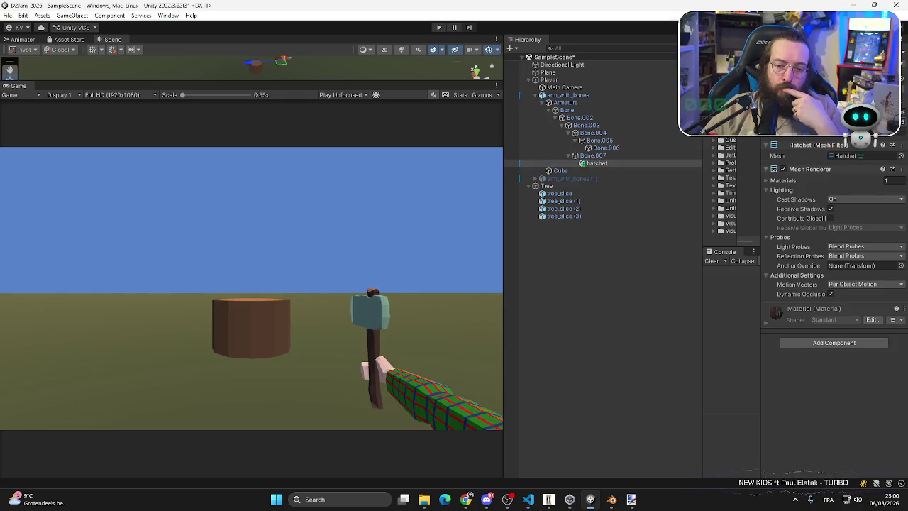
pyautogui.click(52, 173)
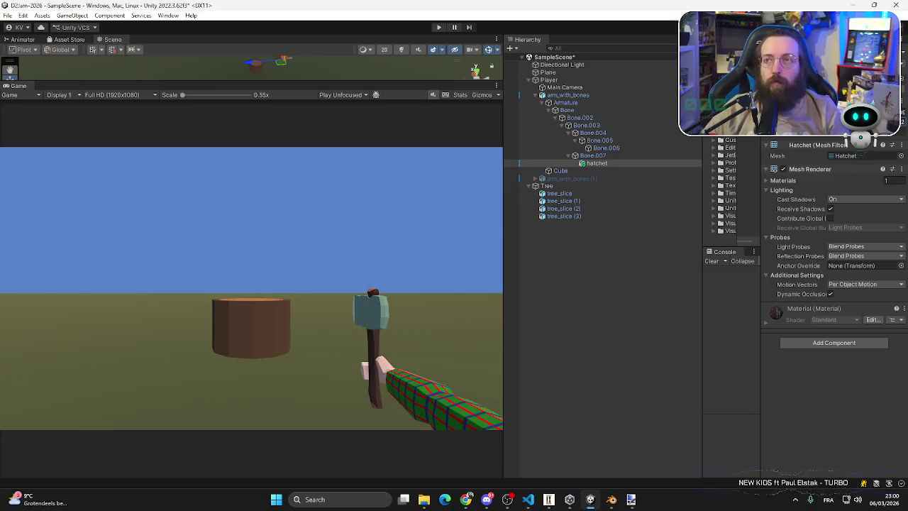
pyautogui.hotkey('alt', 'Tab')
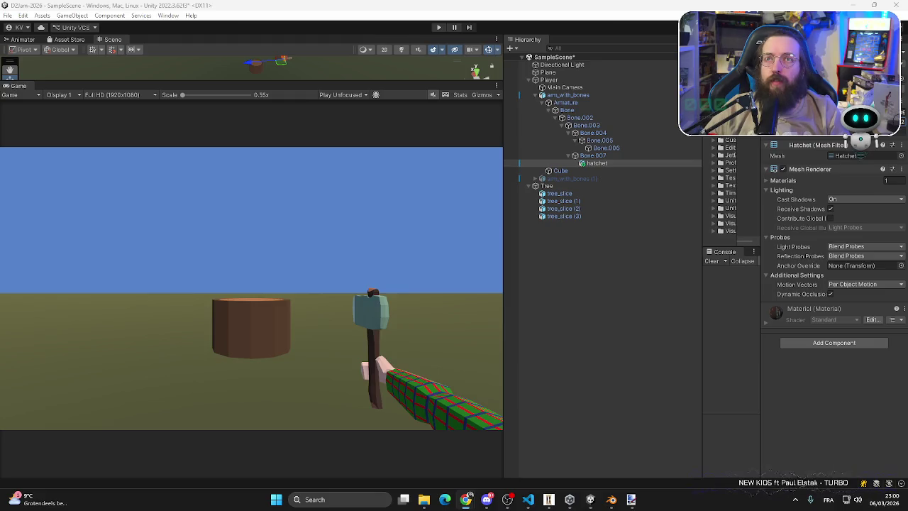